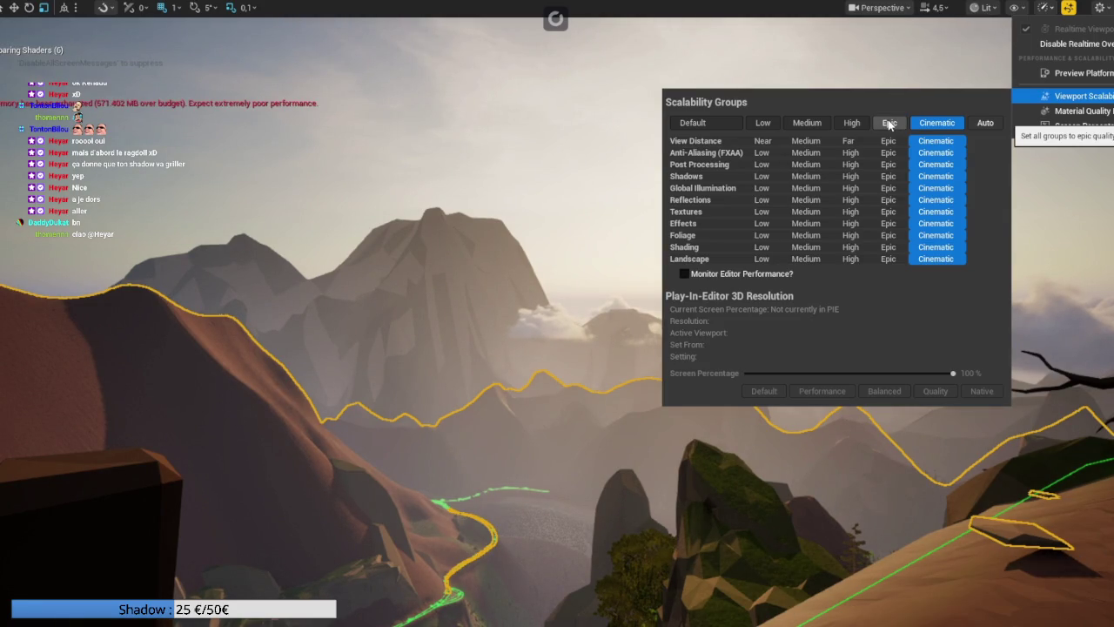
Step: Lower every viewport scalability group to Epic, fly the camera, then stop the play session
click(889, 125)
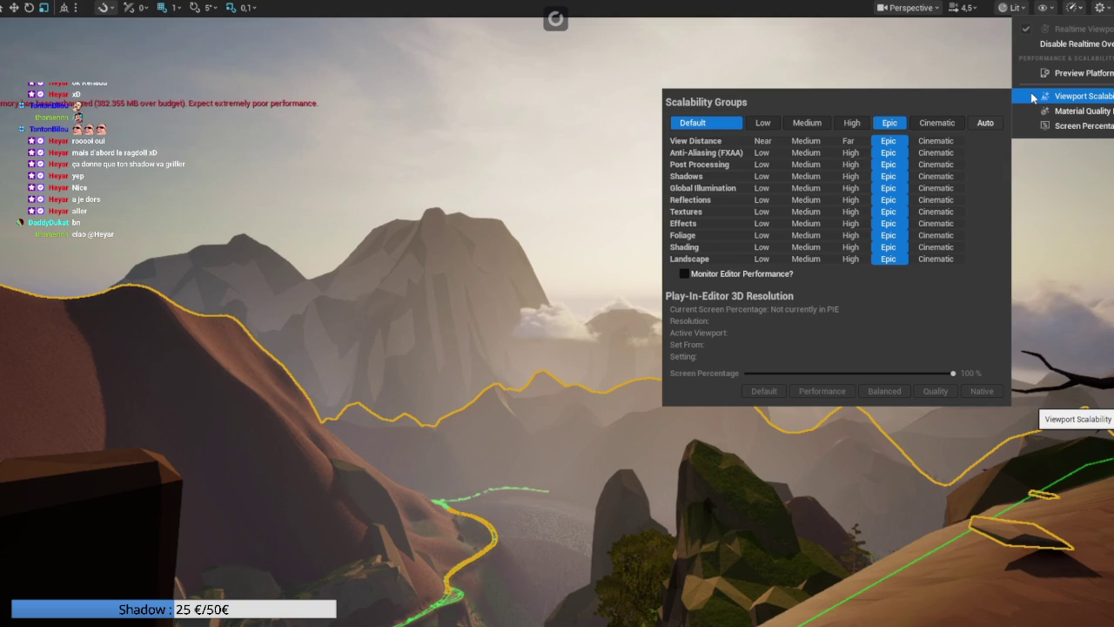
click(911, 12)
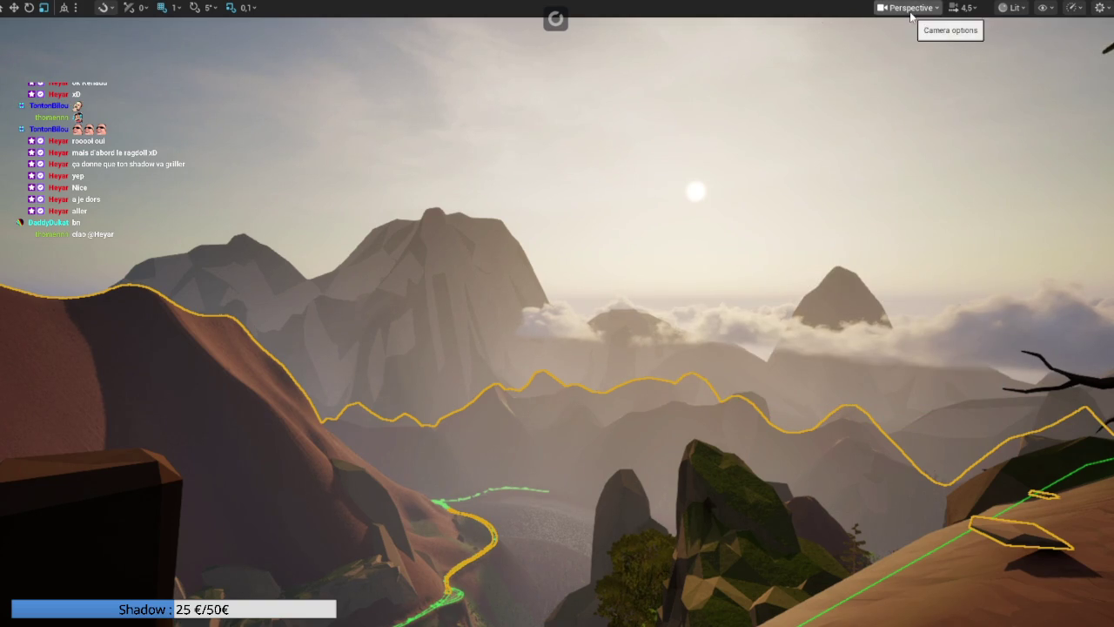
click(910, 12)
click(905, 13)
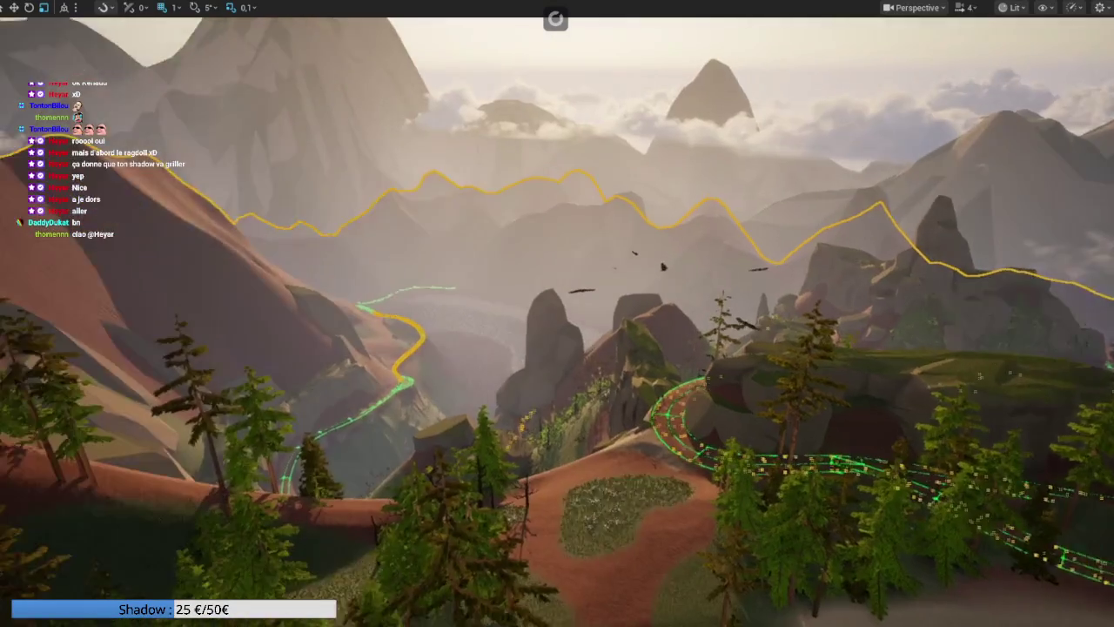
scroll(557, 314, down, 3)
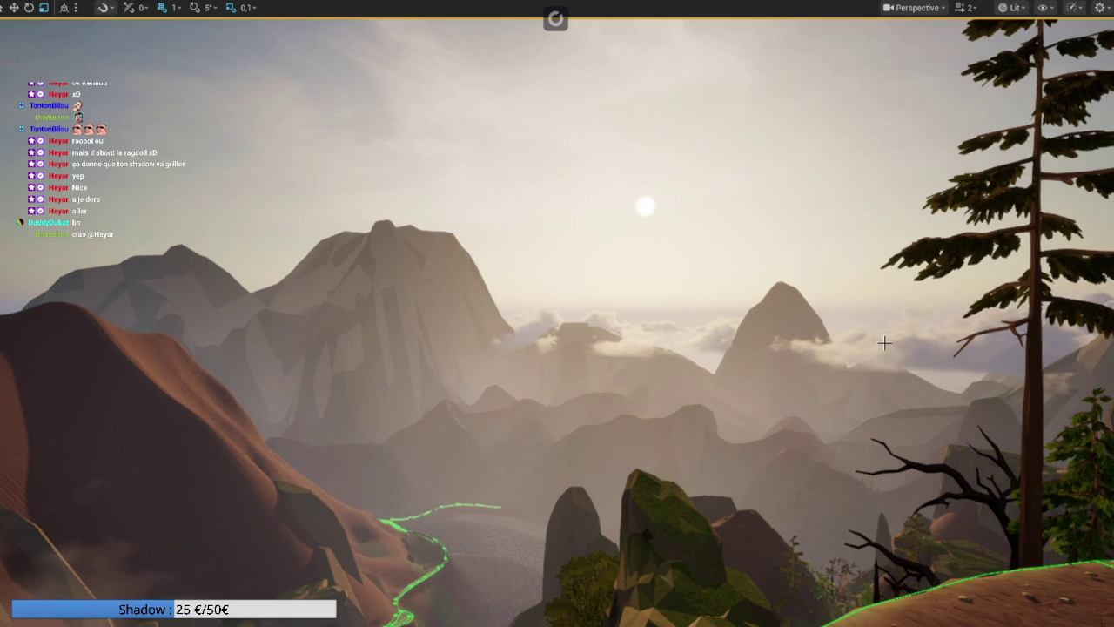
key(Escape)
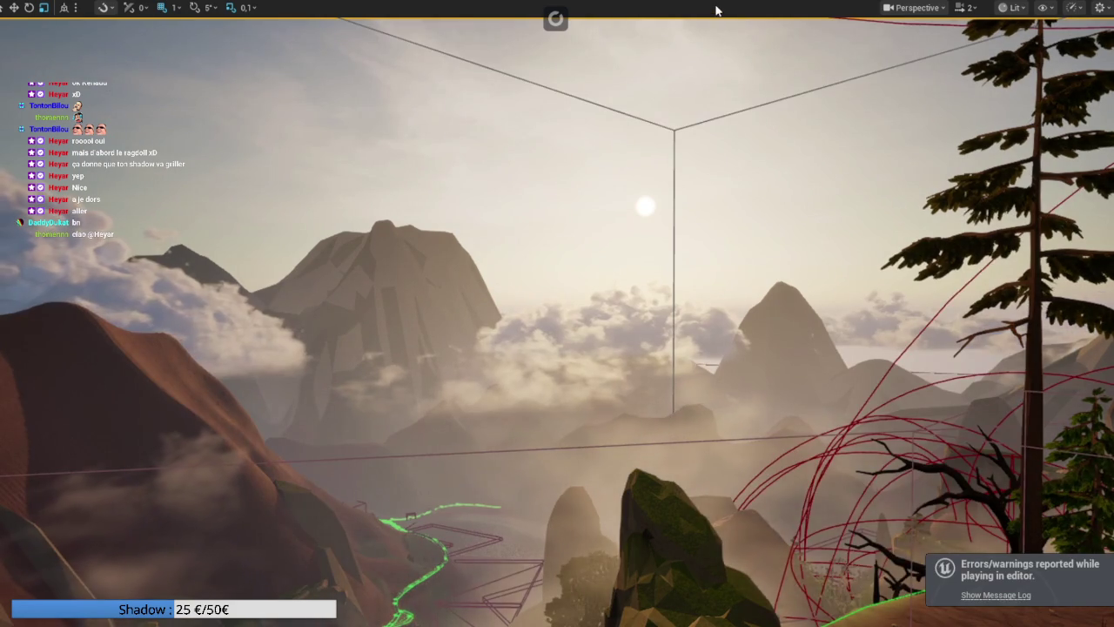
Step: Leave immersive full-screen mode with F11 and start a Simulate session of the level
key(F11)
key(F11)
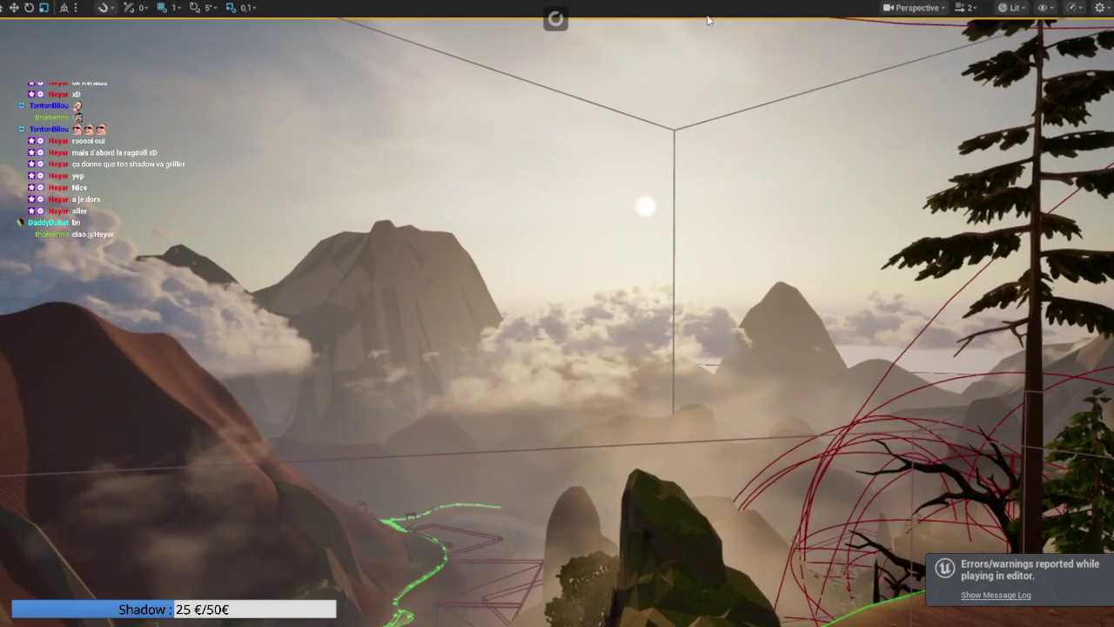
key(F11)
key(F11)
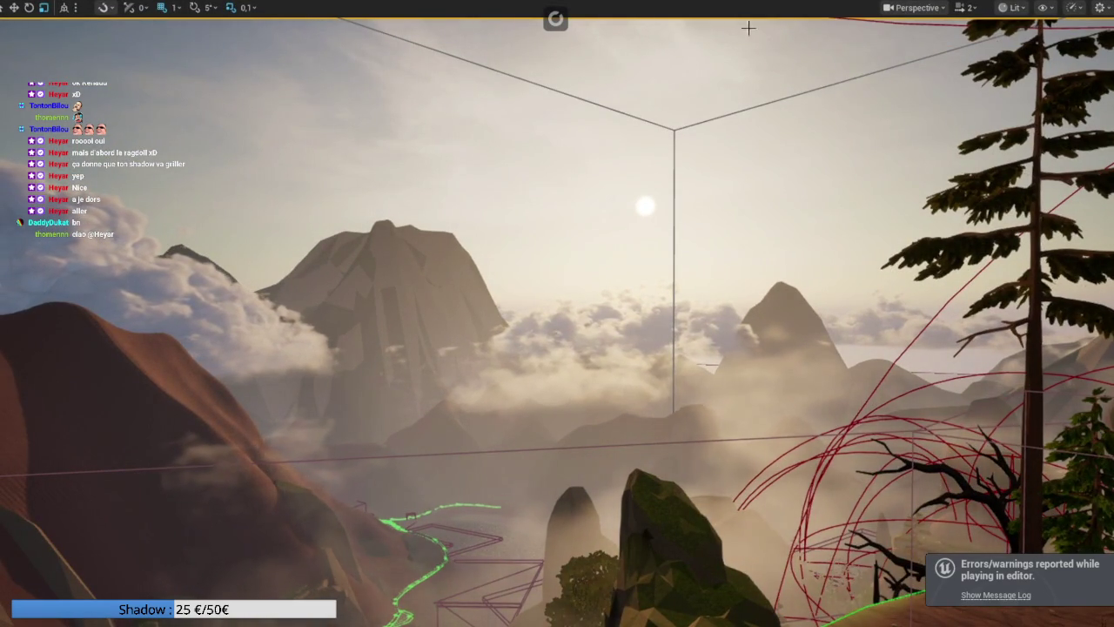
key(F11)
click(320, 46)
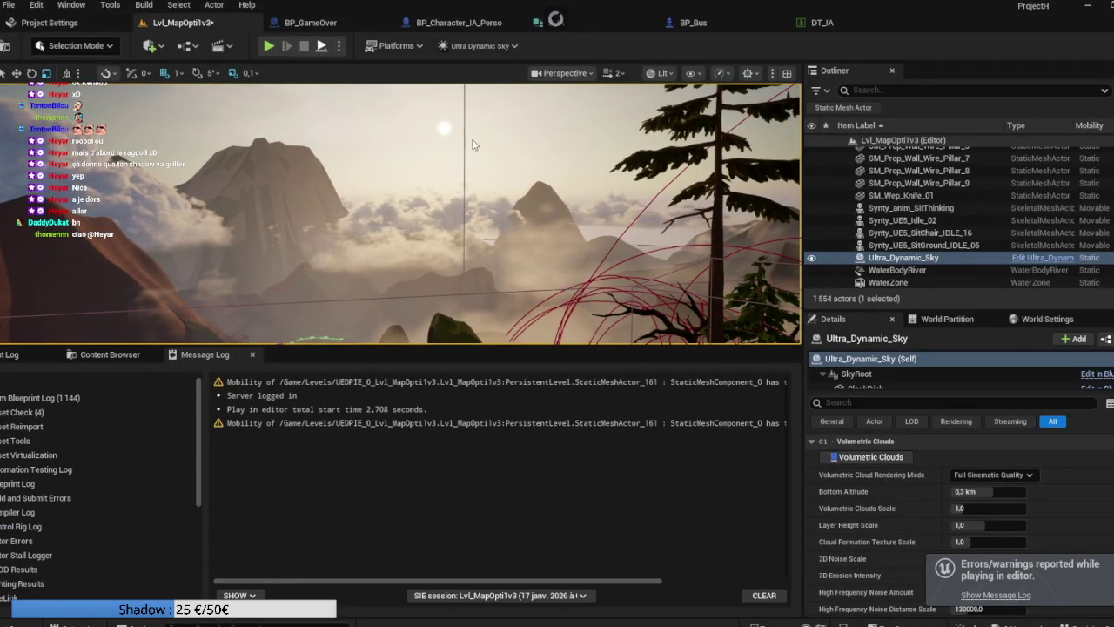
Step: Enter immersive mode and capture a High Resolution Screenshot of the cloudy mountain view
click(722, 73)
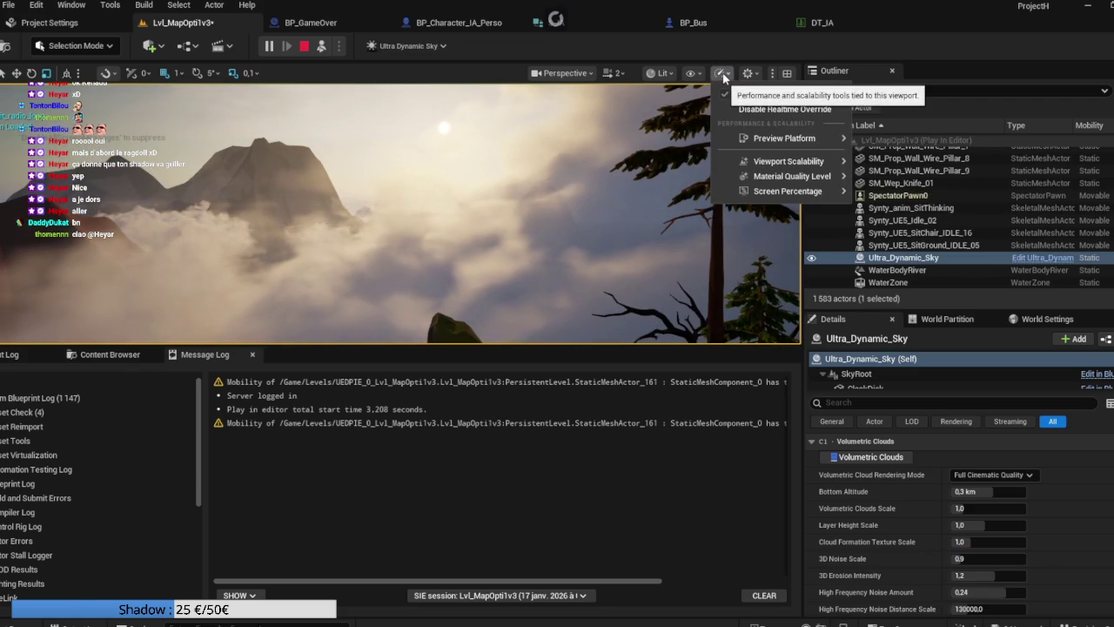
click(724, 77)
key(F11)
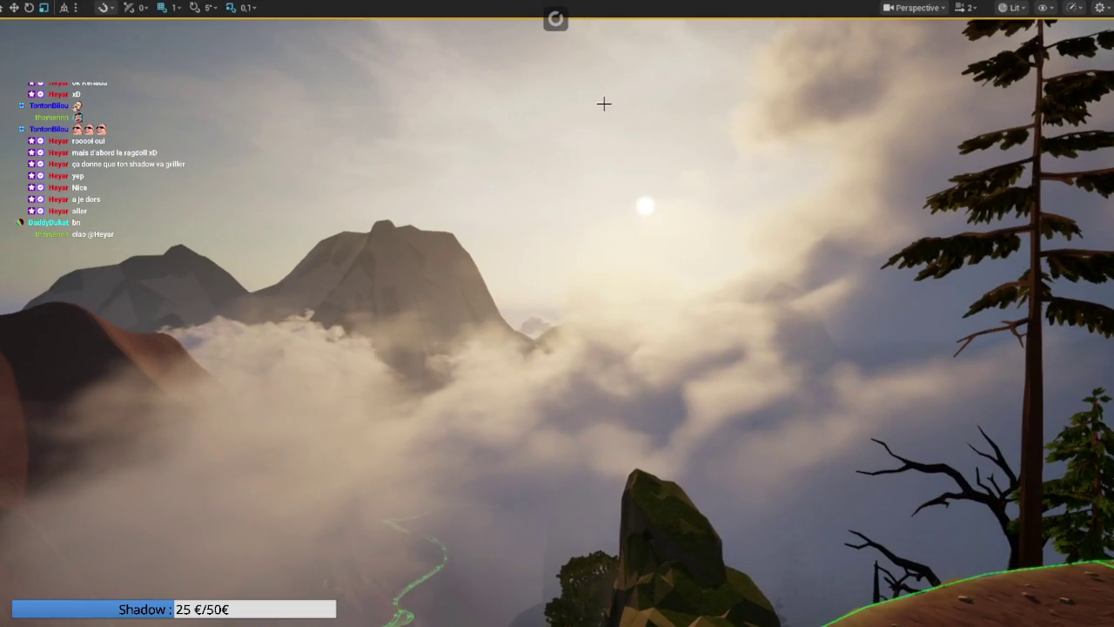
click(916, 7)
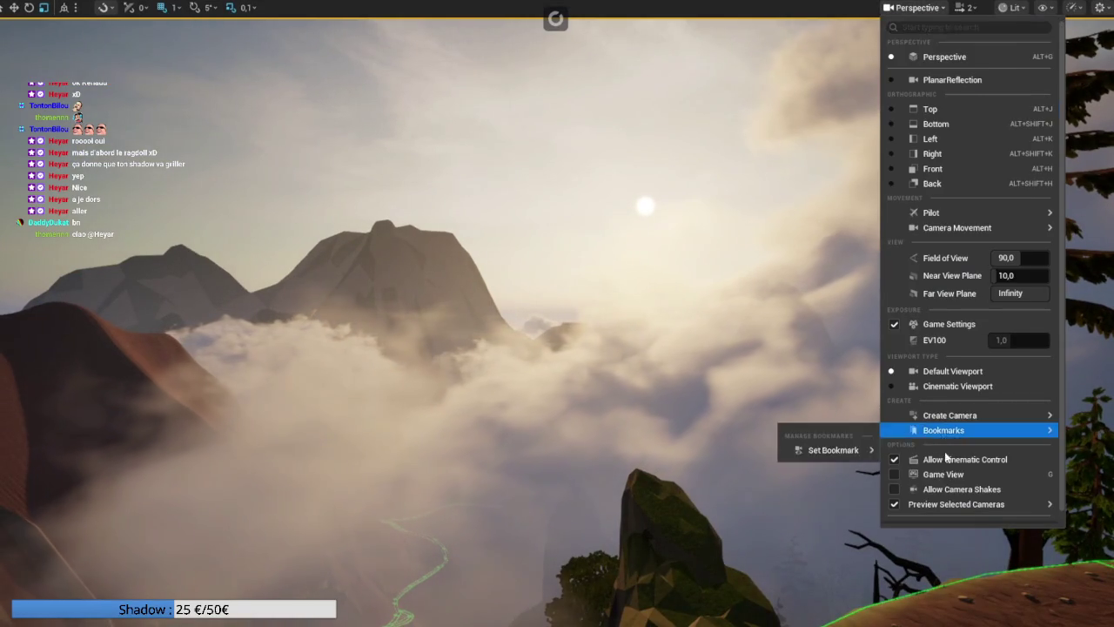
click(954, 514)
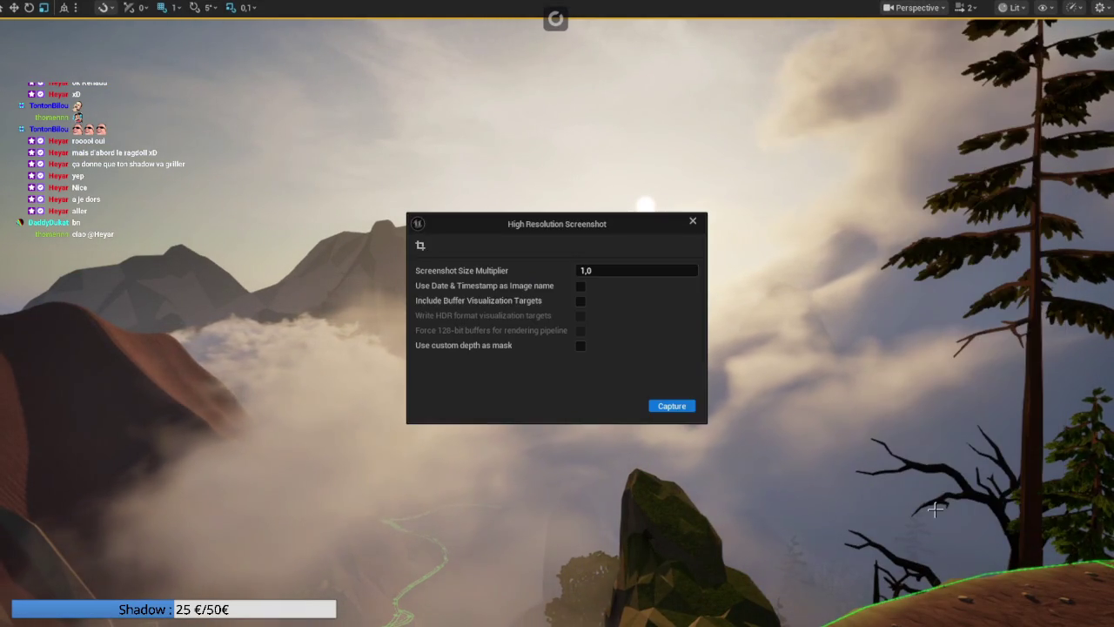
click(688, 404)
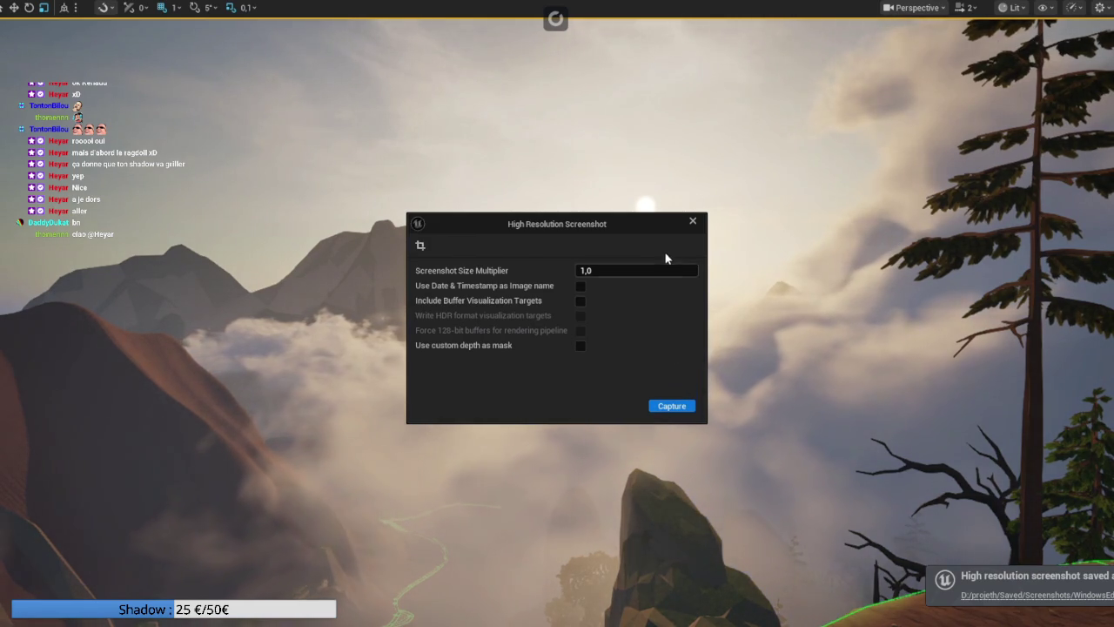
drag(649, 225, 650, 231)
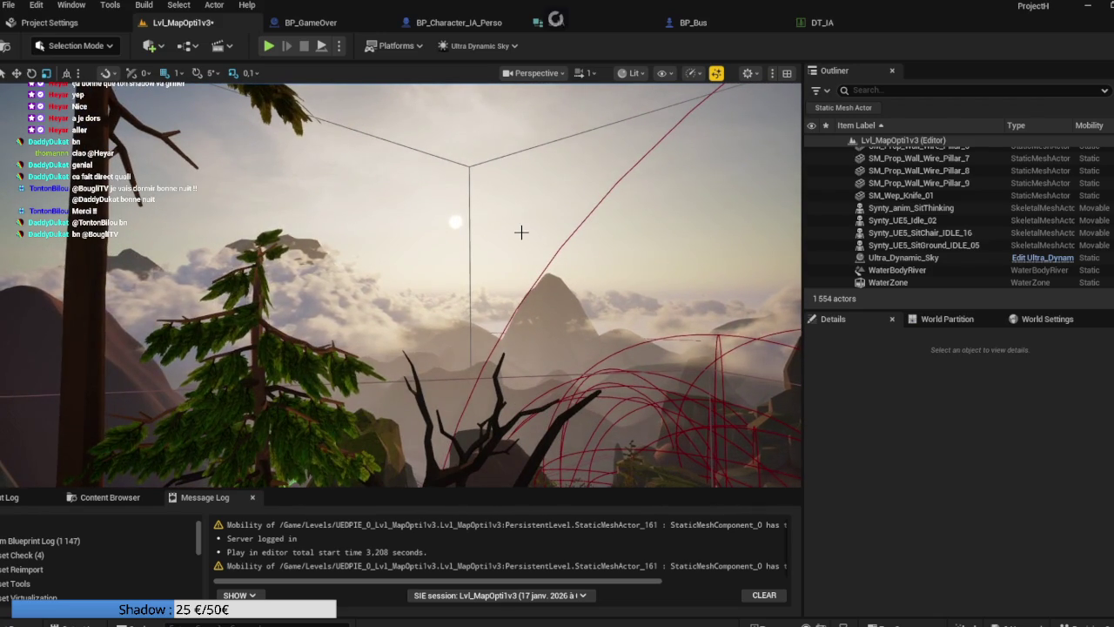
Step: Add a Post Process Volume to the level via the Quick Add 'post' search
scroll(915, 218, up, 15)
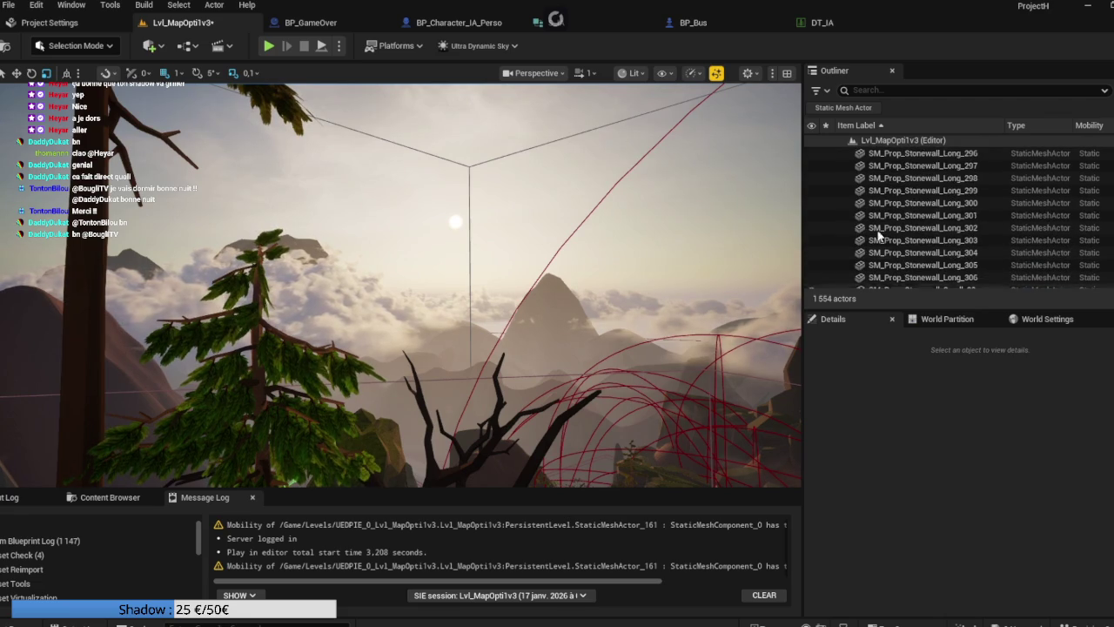
click(870, 91)
text(post)
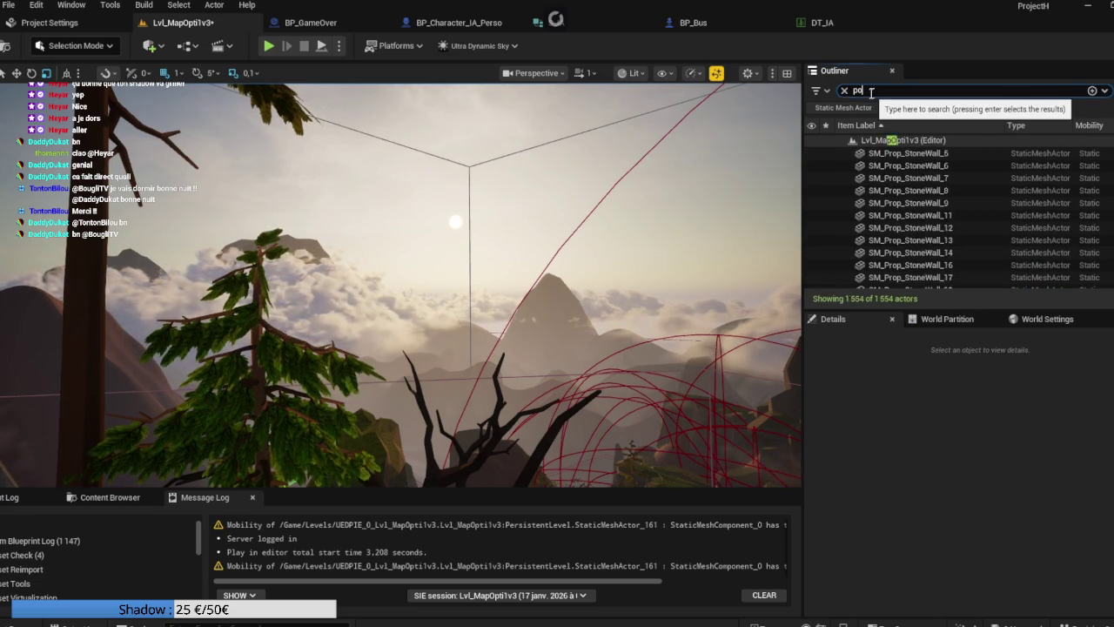
click(165, 48)
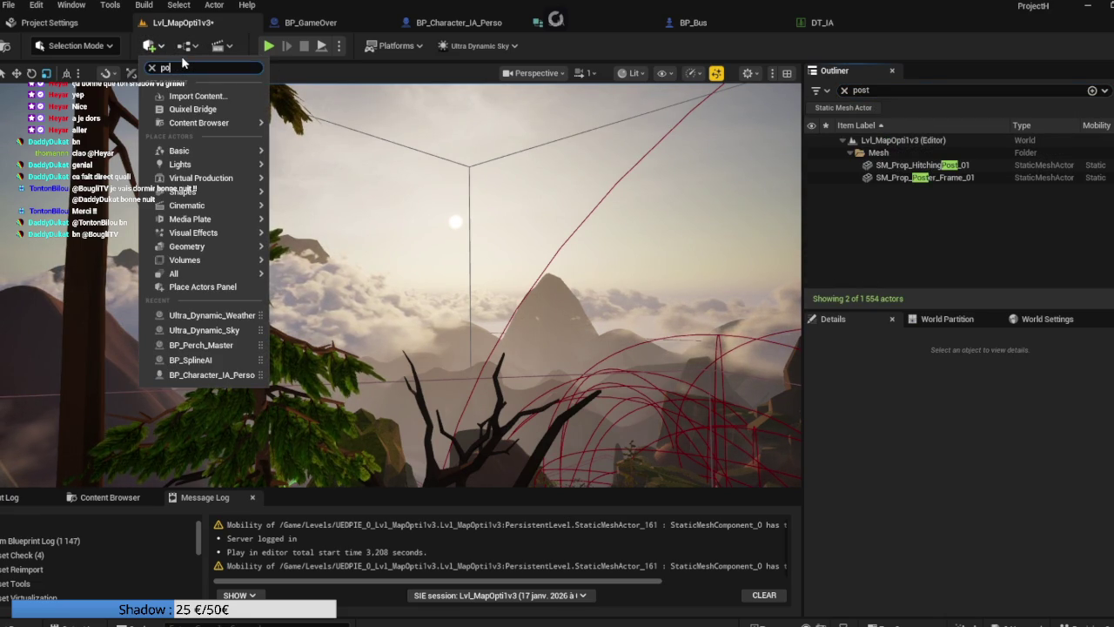
text(post)
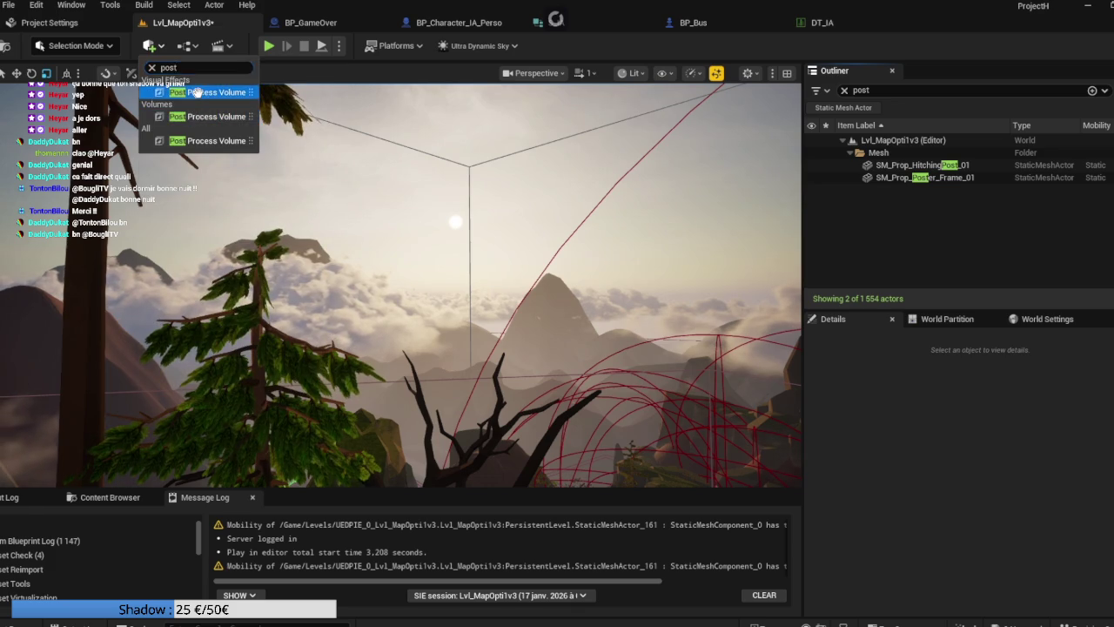
click(196, 93)
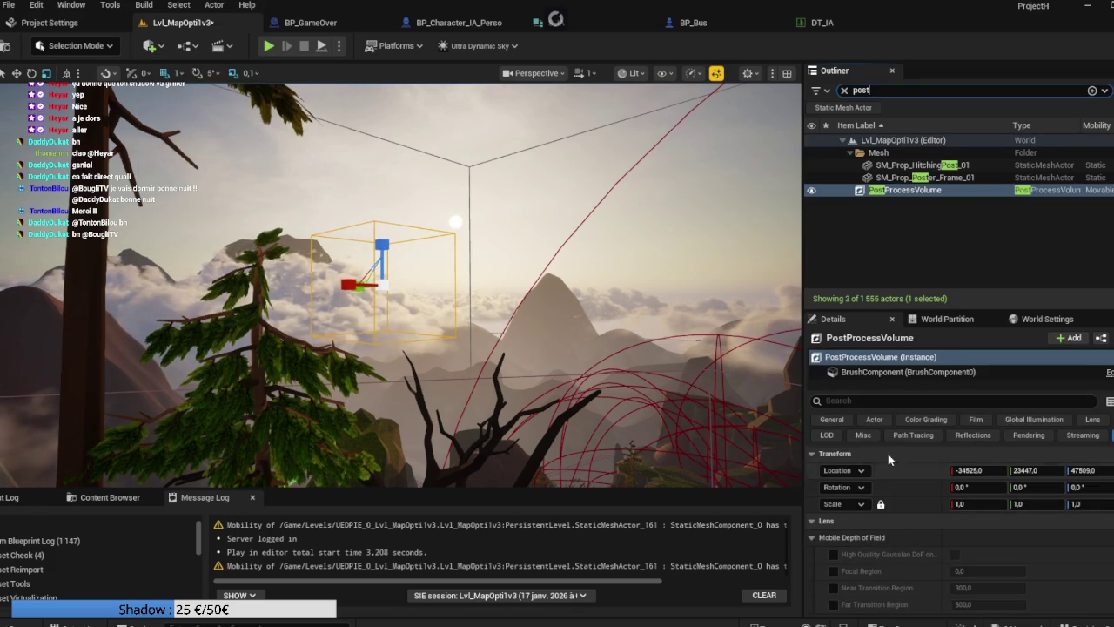
Step: Make the volume Infinite Extent (Unbound) and override Lens Flares Intensity at 10
click(861, 399)
text(unb)
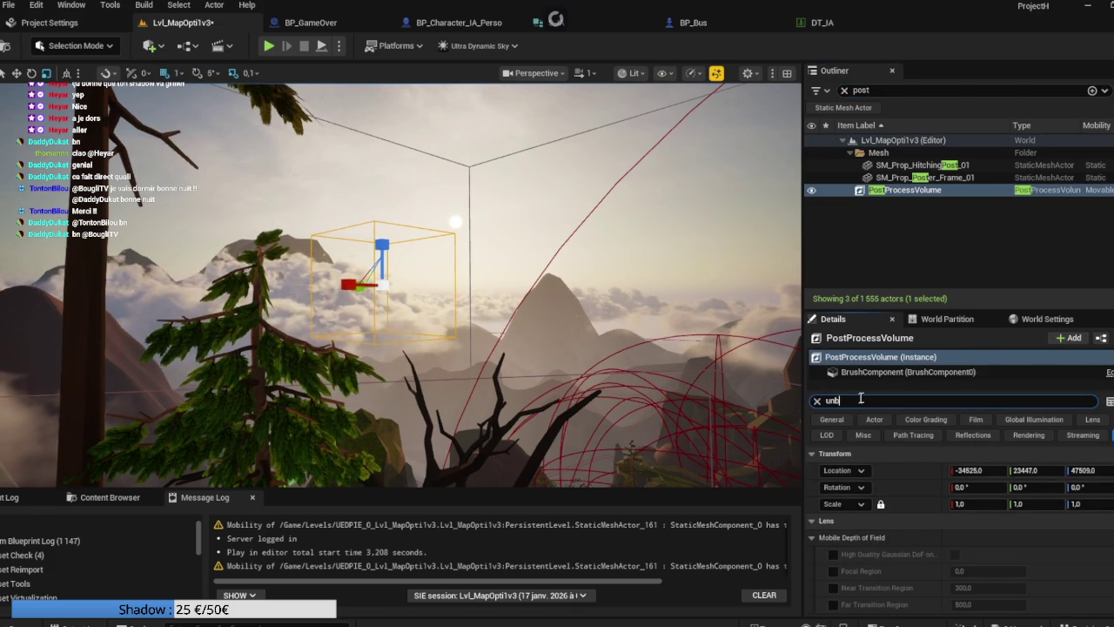
click(959, 470)
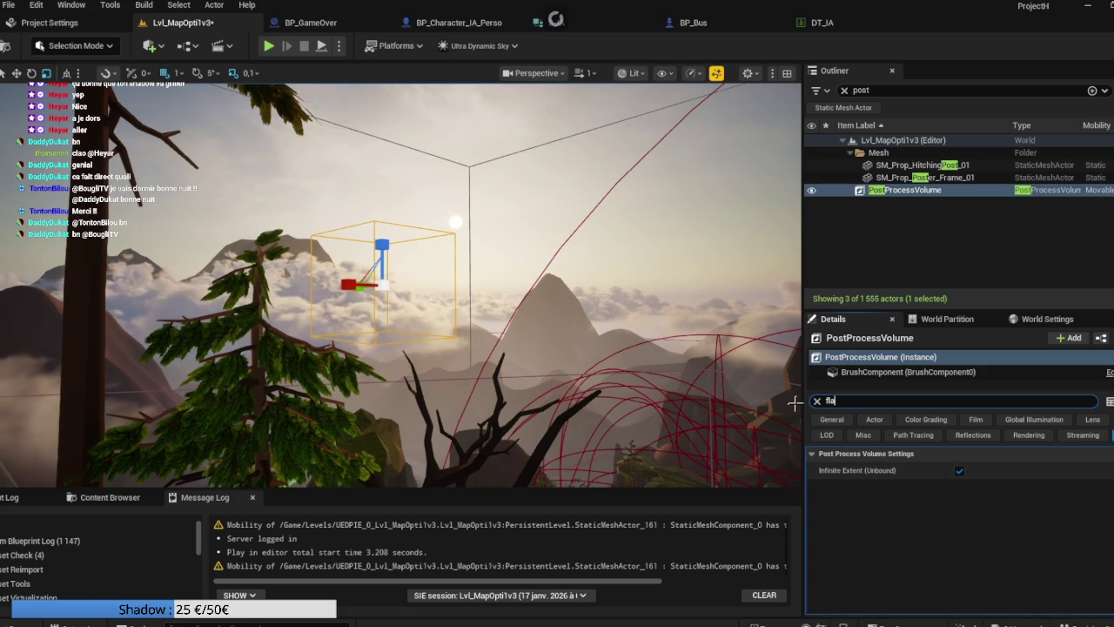
text(re)
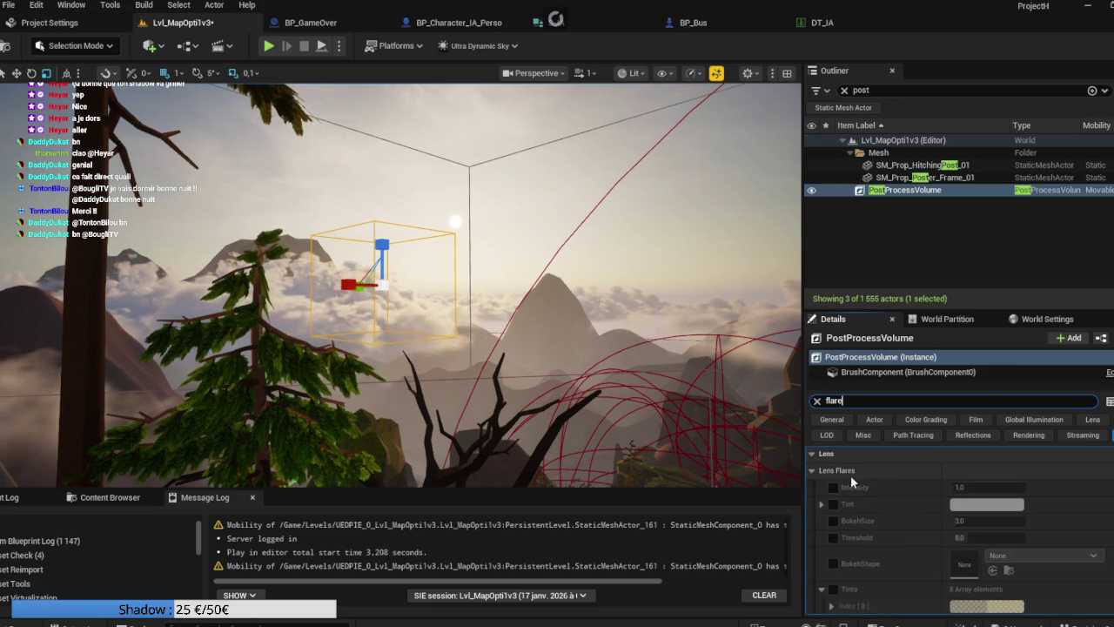
click(834, 487)
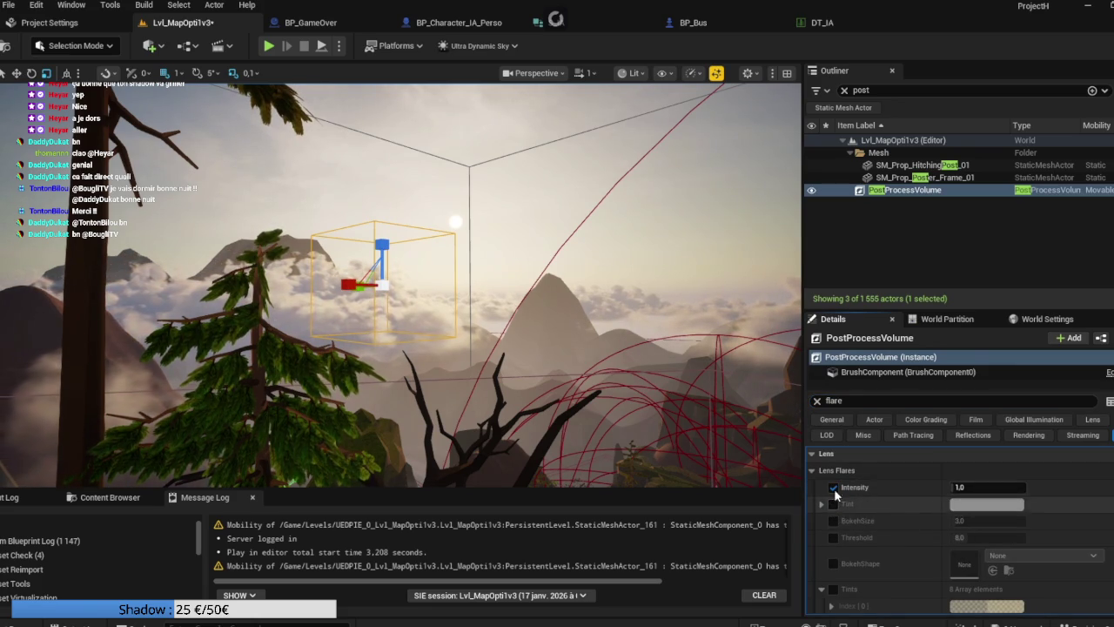
scroll(835, 505, down, 3)
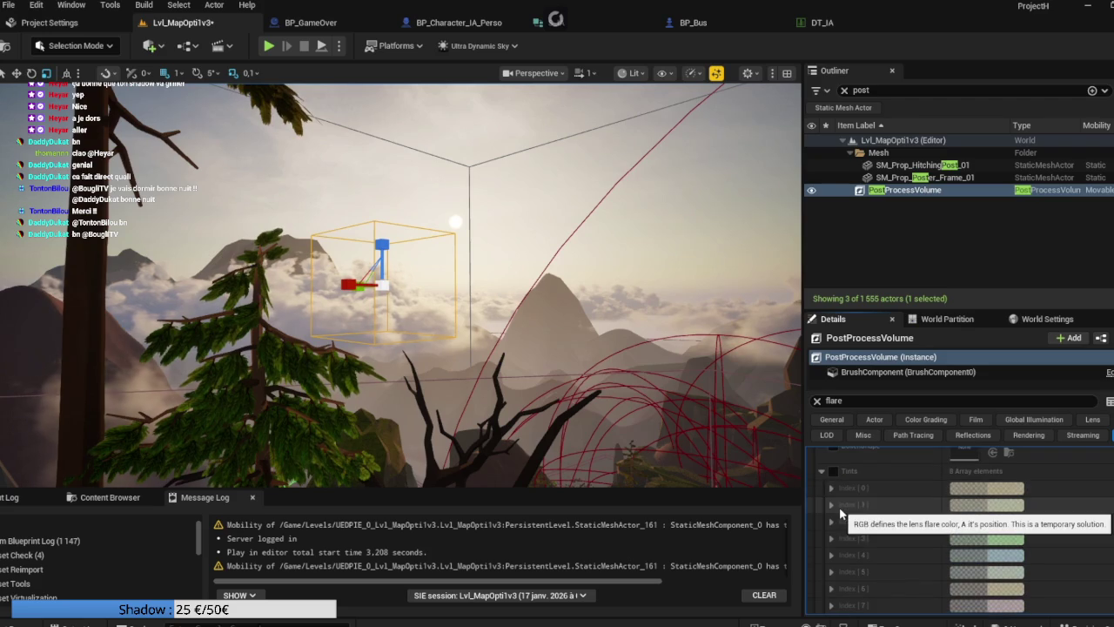
scroll(840, 507, up, 3)
click(955, 487)
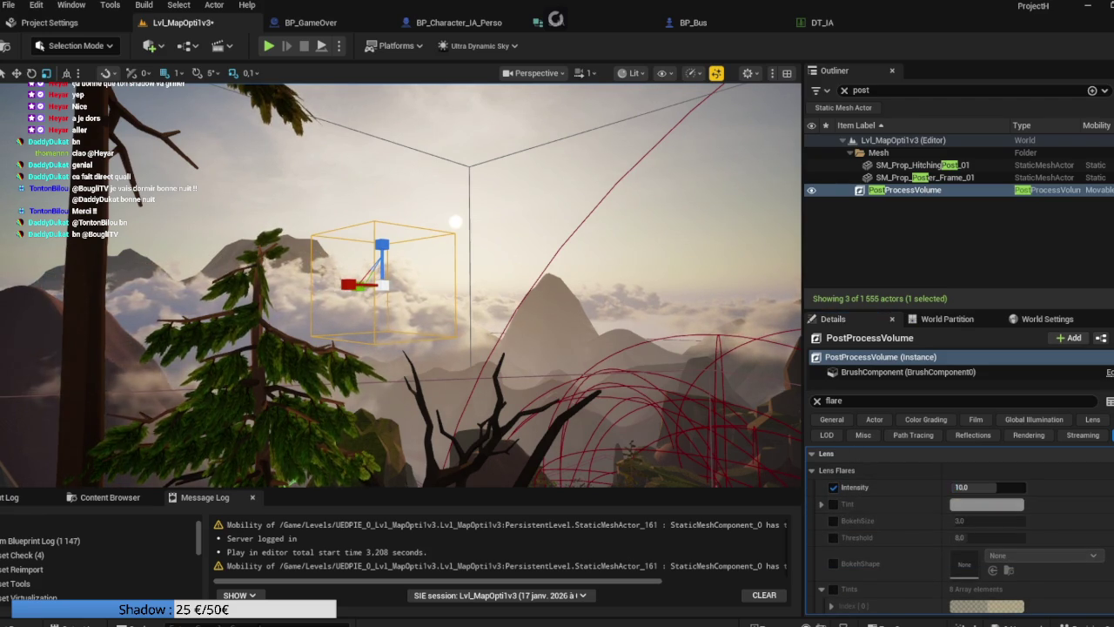
Step: Scale the volume box much larger and switch off the Lens Flares Intensity override
drag(744, 407, 722, 375)
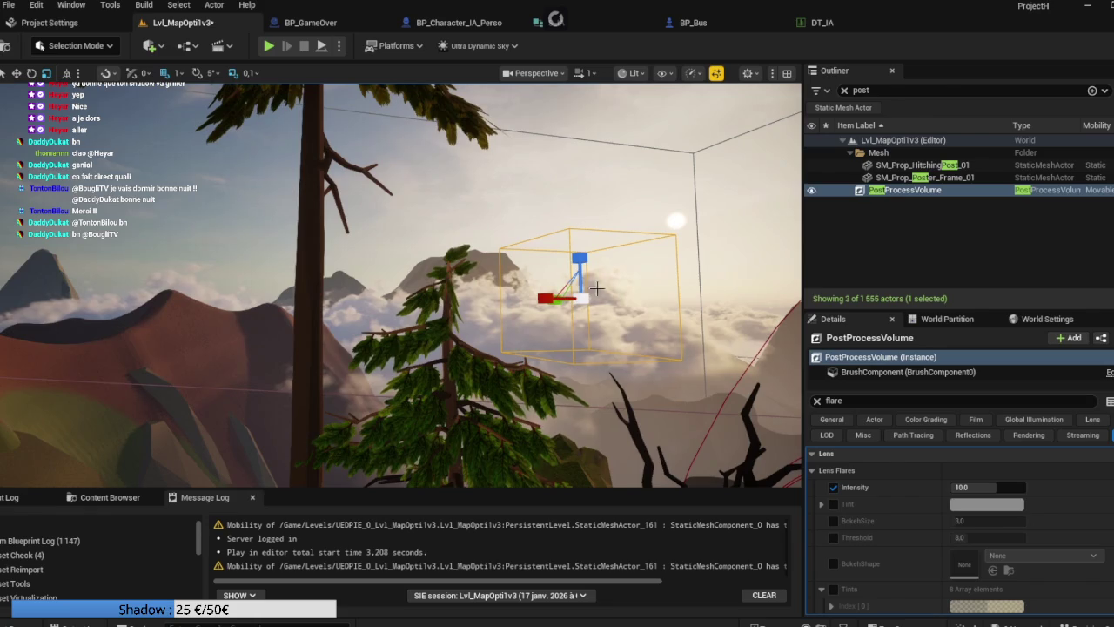
drag(586, 297, 649, 277)
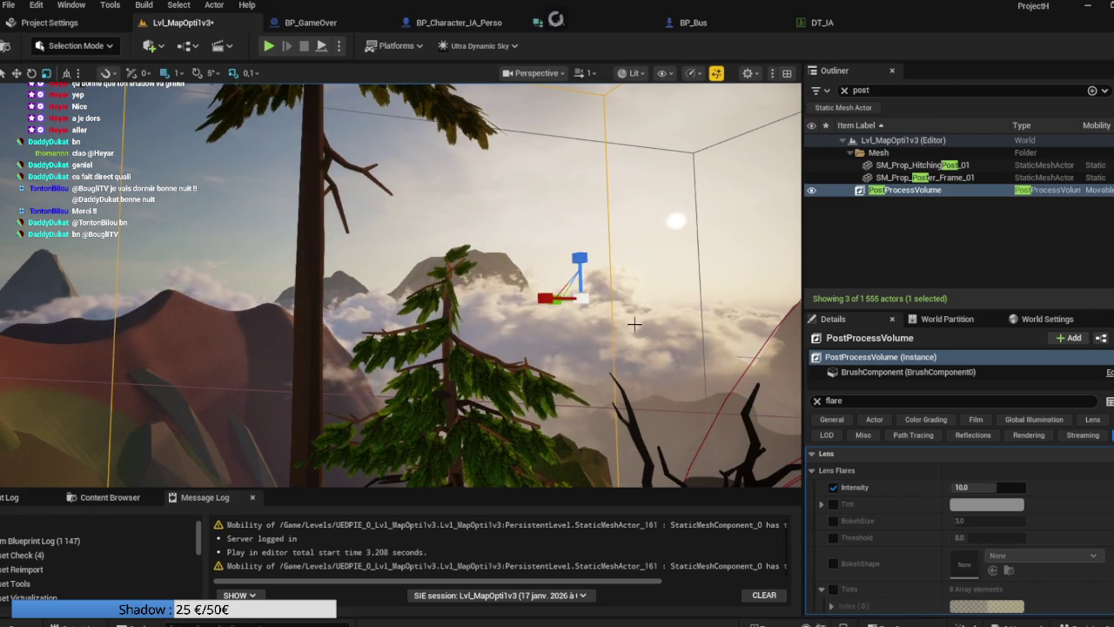
click(833, 488)
scroll(843, 490, down, 1)
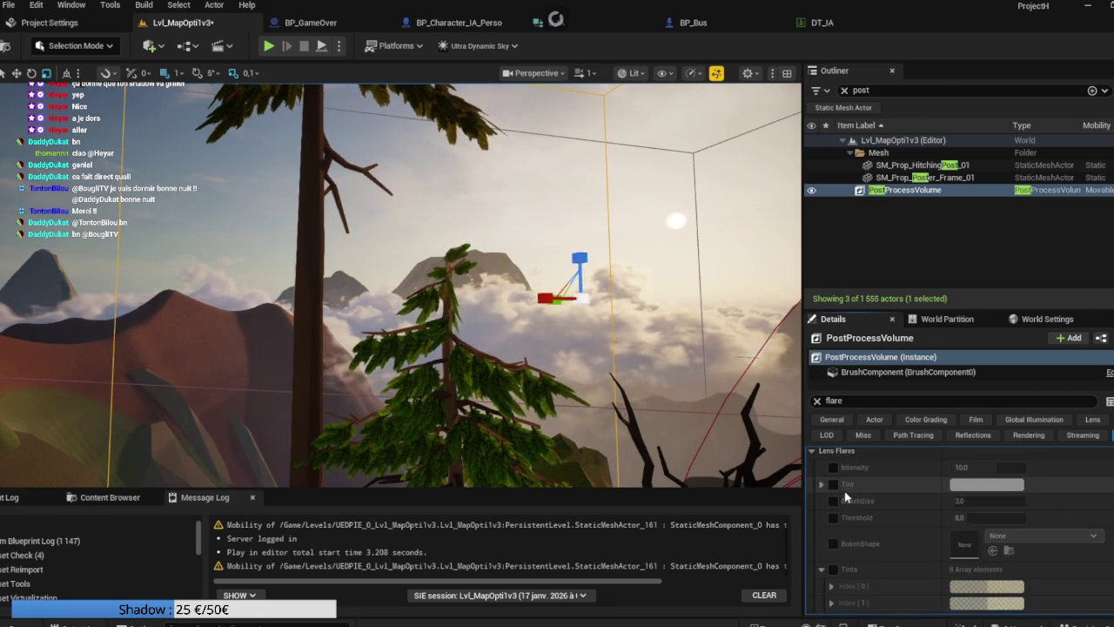
scroll(844, 490, down, 5)
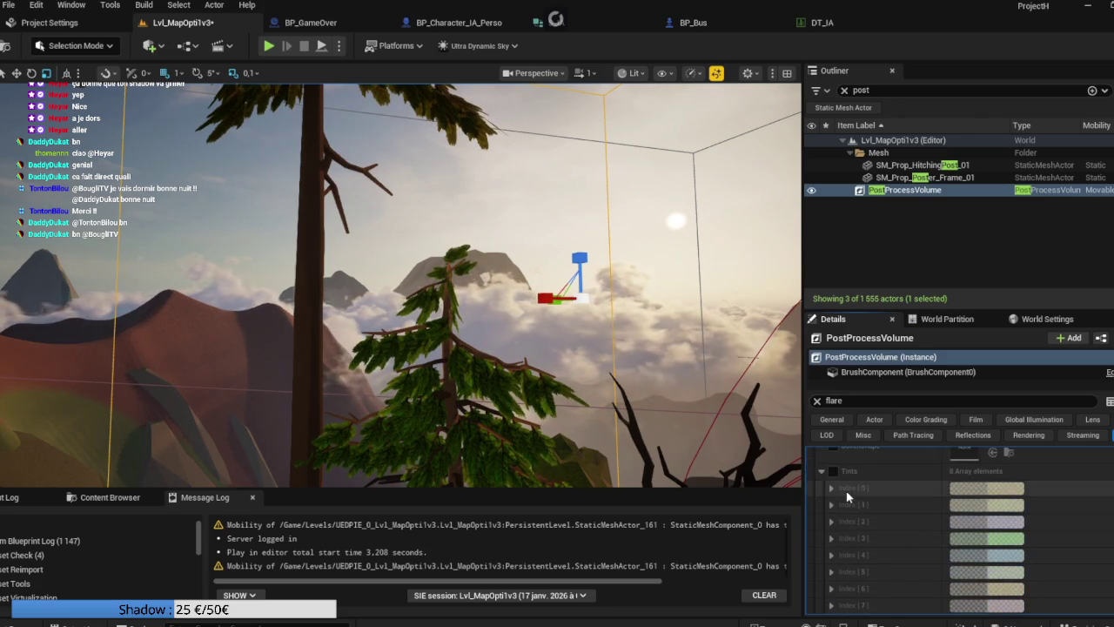
scroll(846, 491, up, 5)
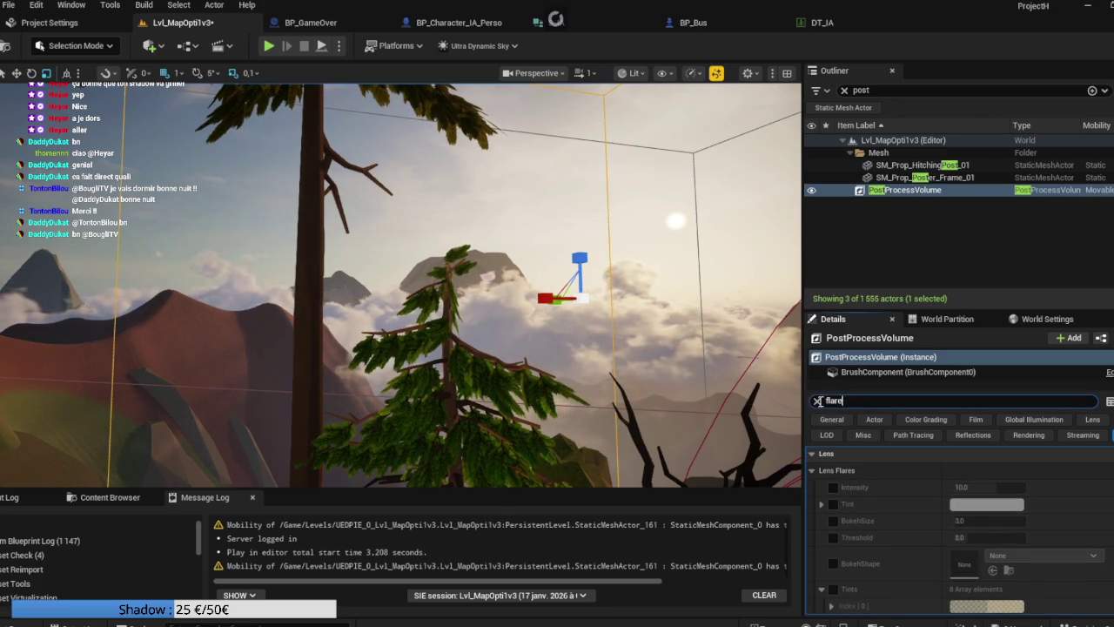
Step: Collapse the Bloom, Chromatic Aberration, Dirt Mask and Camera sections in the volume's Details
scroll(853, 416, up, 10)
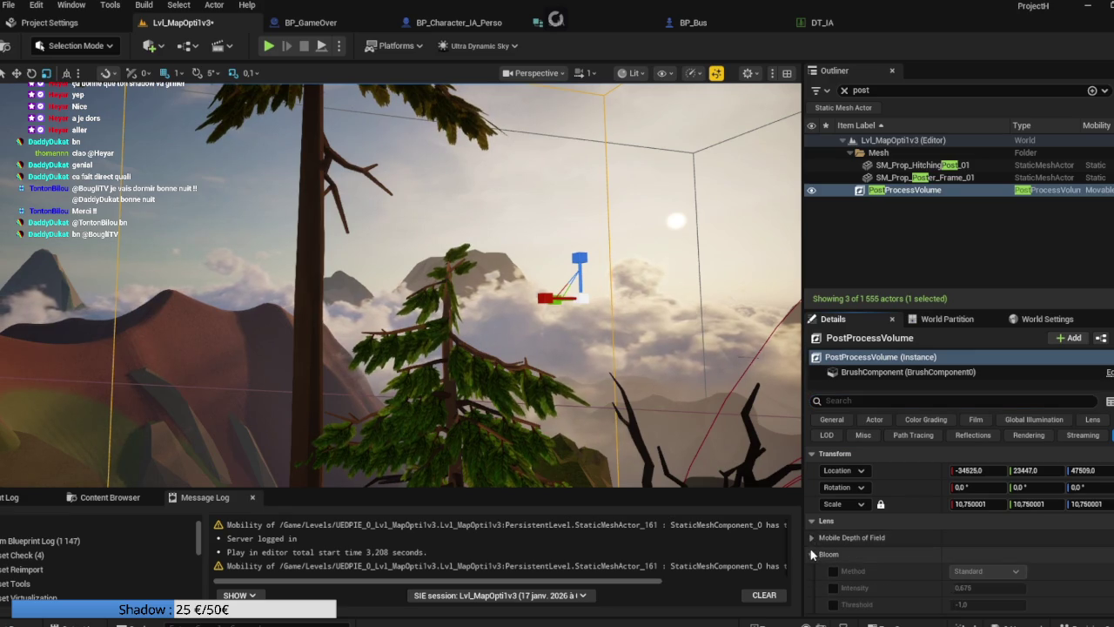
click(811, 555)
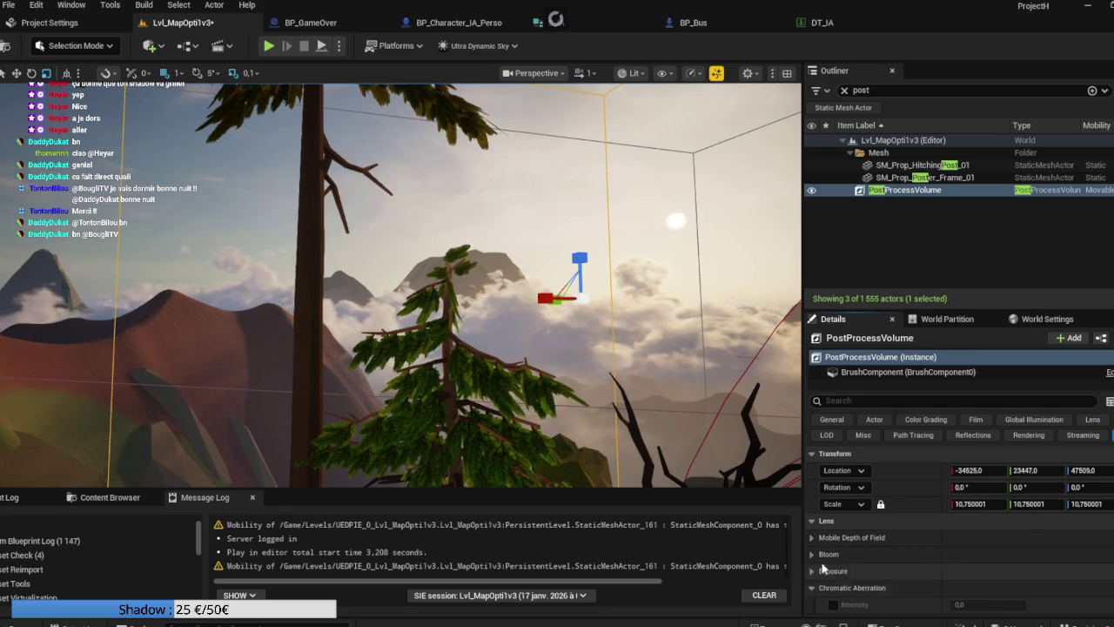
scroll(814, 557, down, 2)
click(813, 509)
click(812, 525)
click(813, 542)
scroll(815, 535, down, 3)
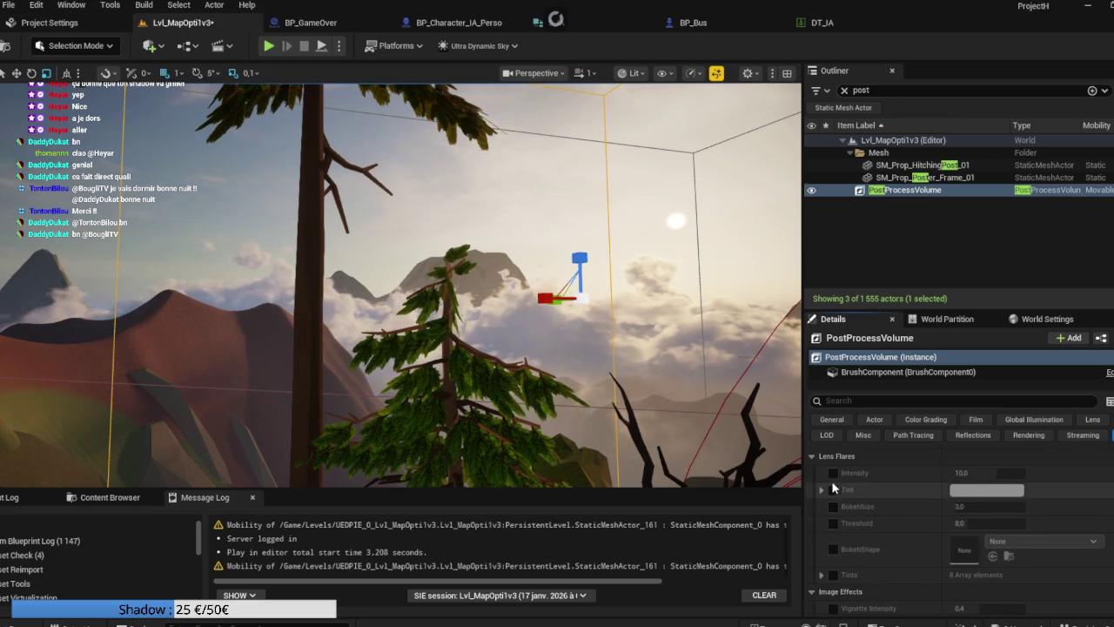
Step: Enable the Lens Flares Intensity, Tint and BokehSize overrides
click(833, 472)
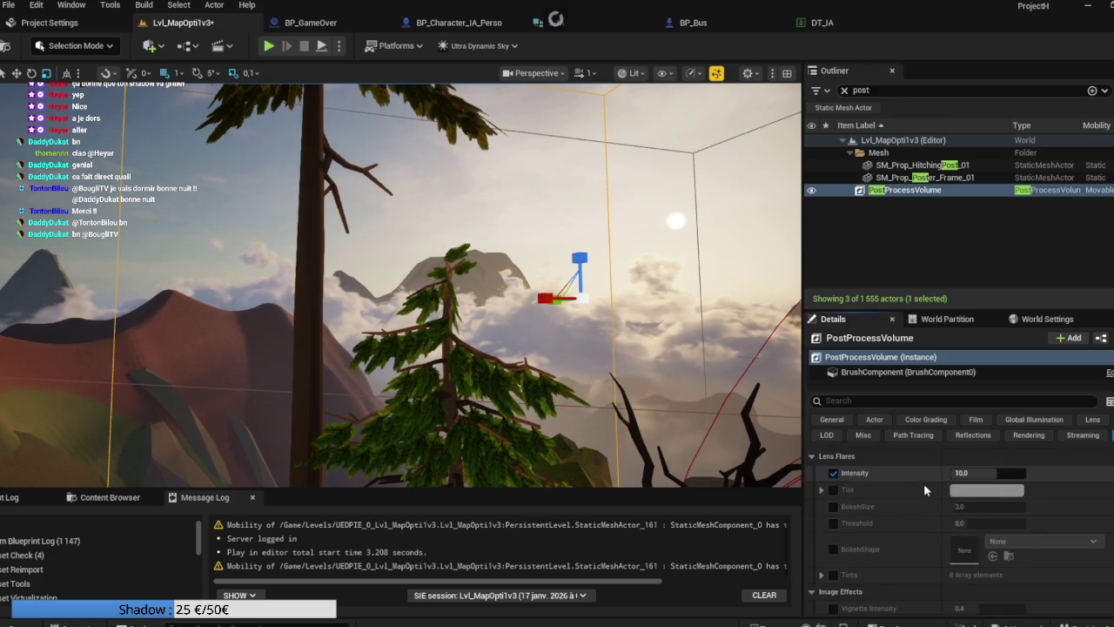
click(833, 506)
click(833, 490)
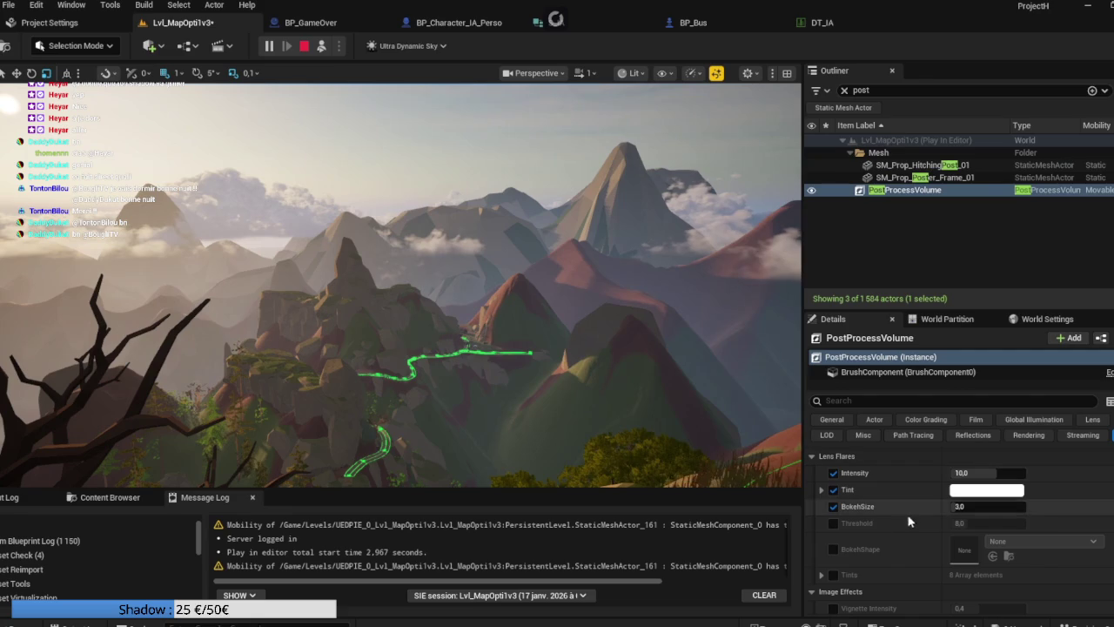
Step: Enable Tints, Threshold and BokehShape overrides, setting Threshold to 32 and Intensity to 16
click(833, 574)
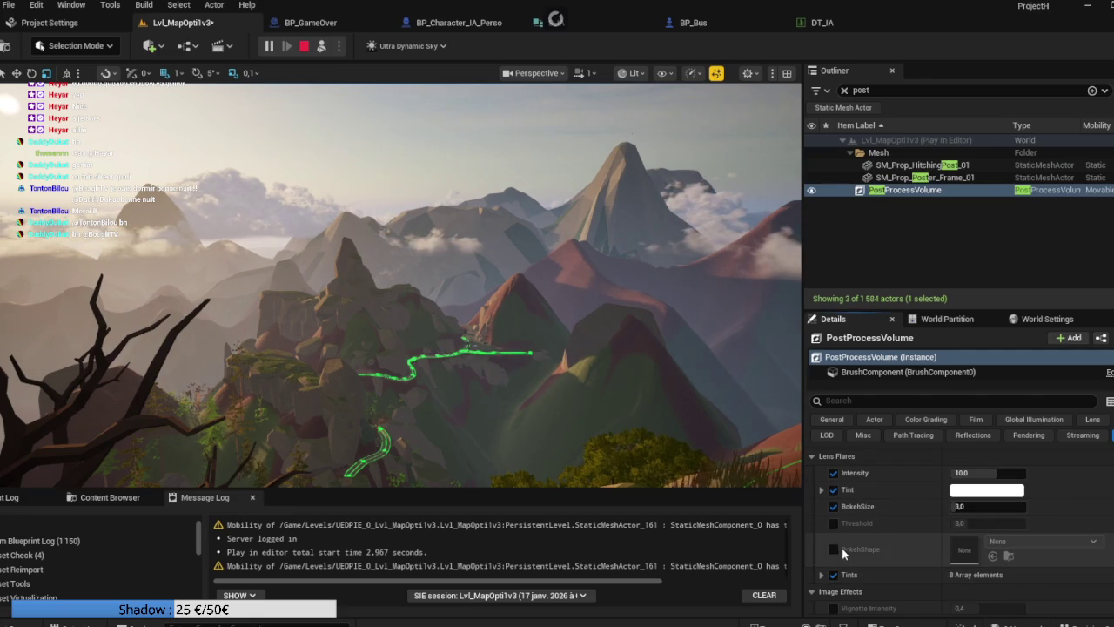
click(833, 523)
click(833, 549)
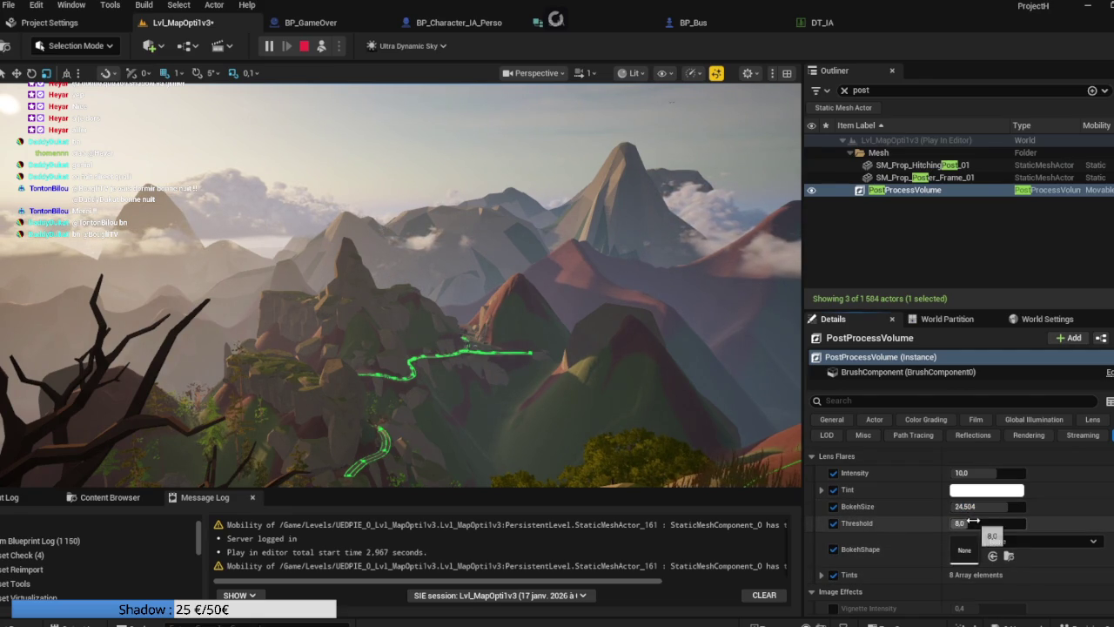
text(32)
key(Return)
drag(971, 472, 997, 473)
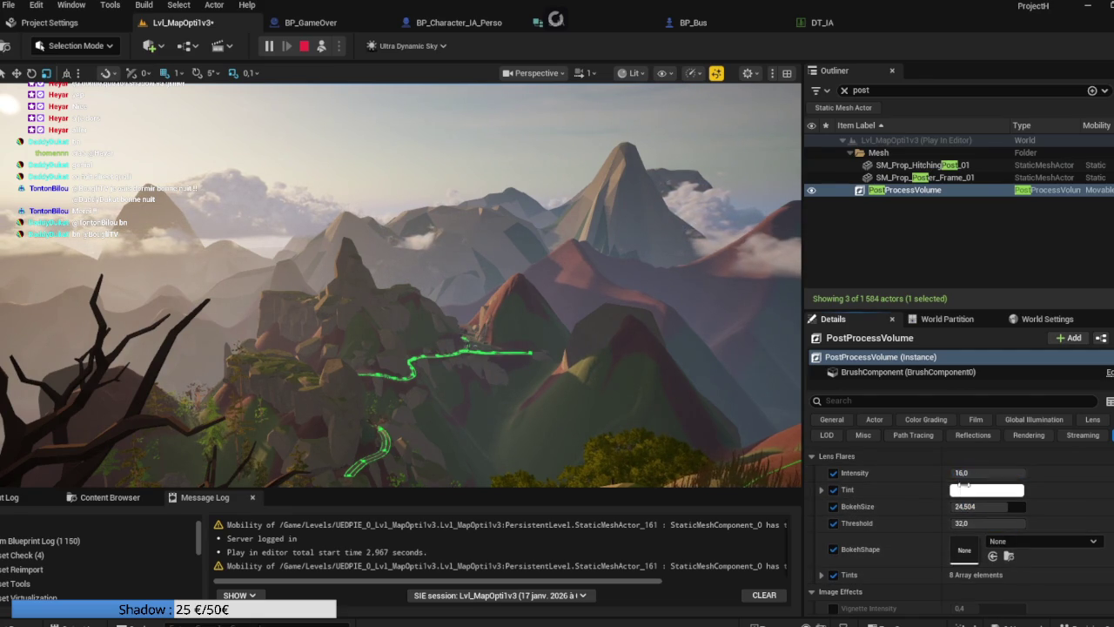
click(821, 574)
scroll(859, 554, down, 1)
scroll(860, 550, up, 3)
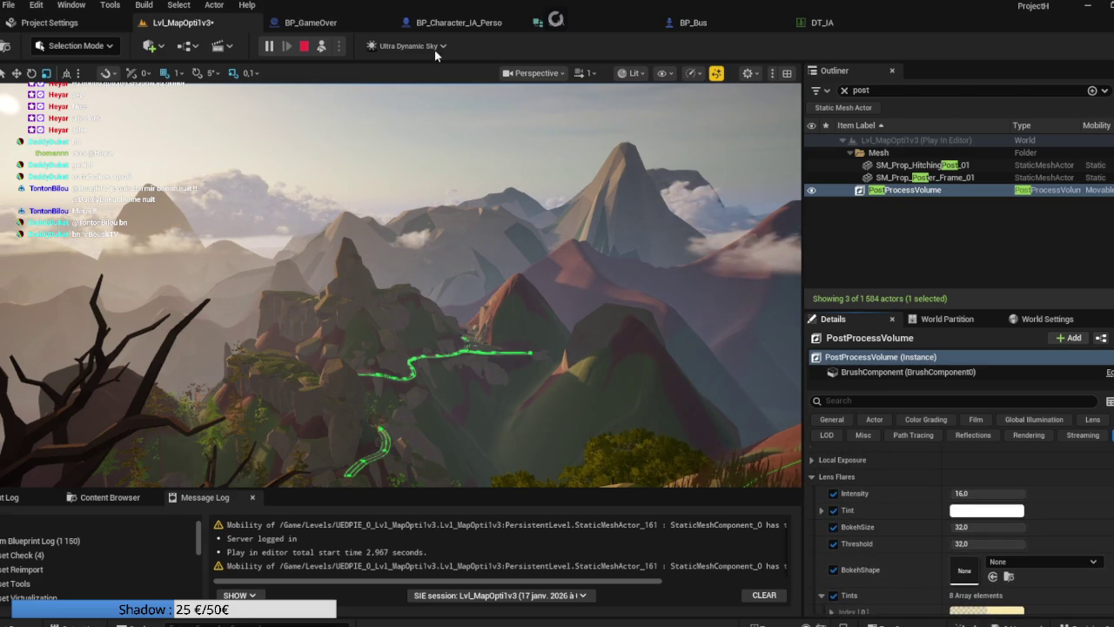
Step: Stop the play session and delete the PostProcessVolume from the level
click(303, 47)
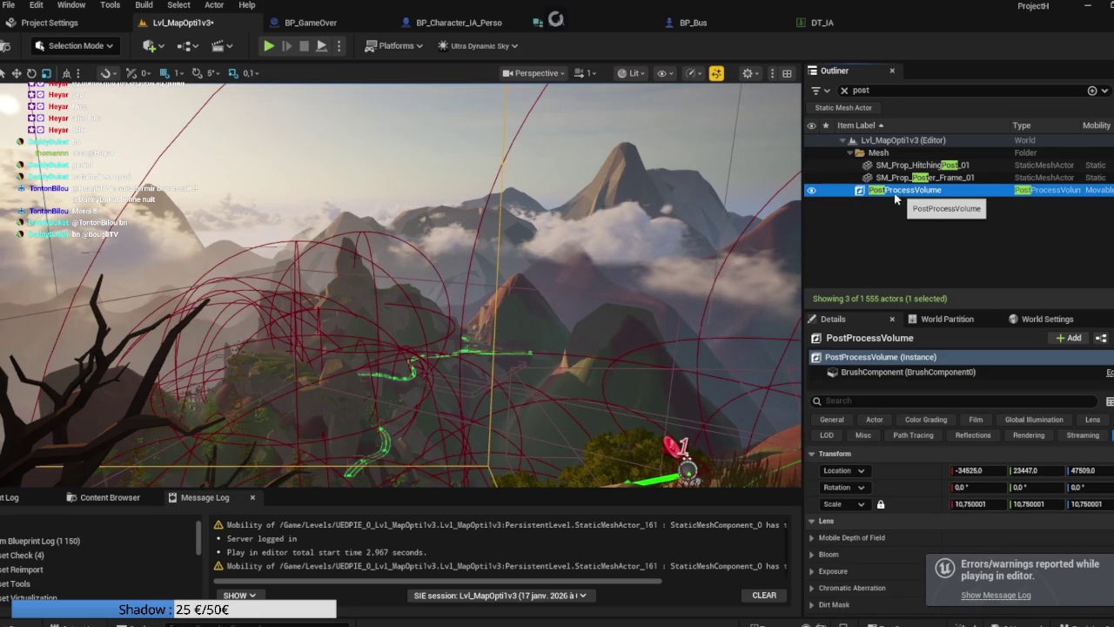
key(Delete)
mouse_move(642, 624)
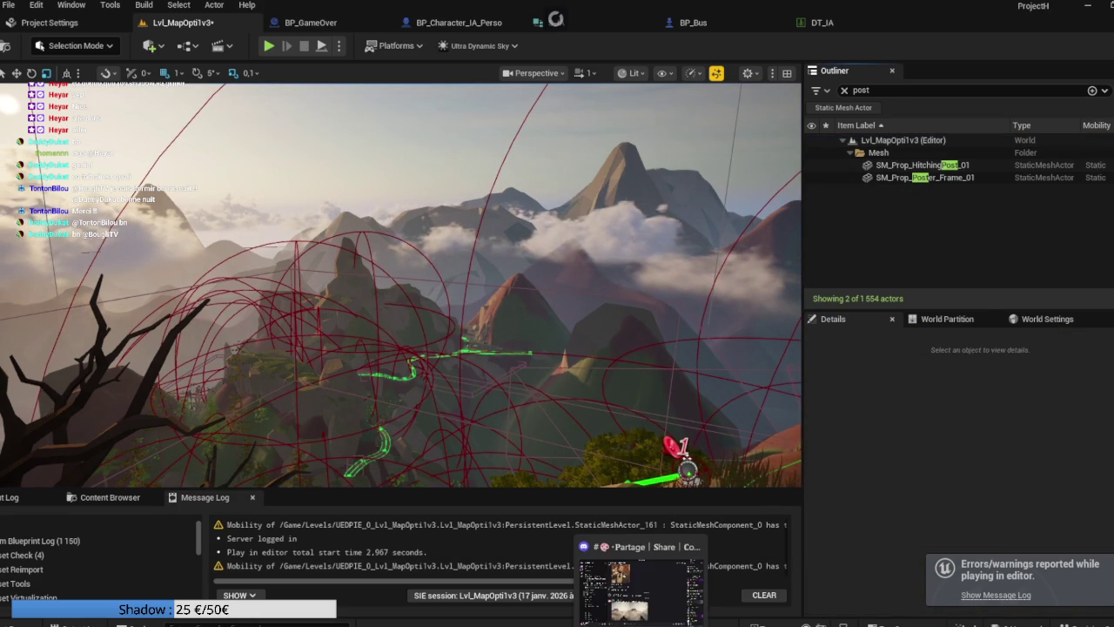
mouse_move(515, 365)
mouse_down()
mouse_move(515, 296)
mouse_move(270, 296)
mouse_move(377, 364)
mouse_up()
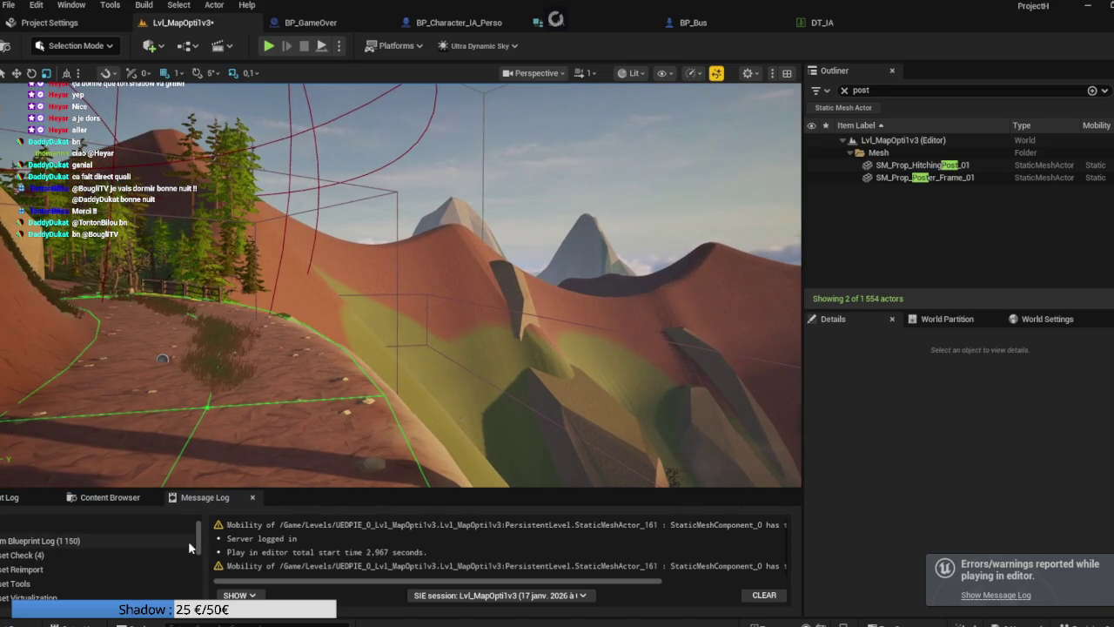
Step: Enlarge the Content Browser and open the Grass static mesh from Meshes > Grass
click(96, 497)
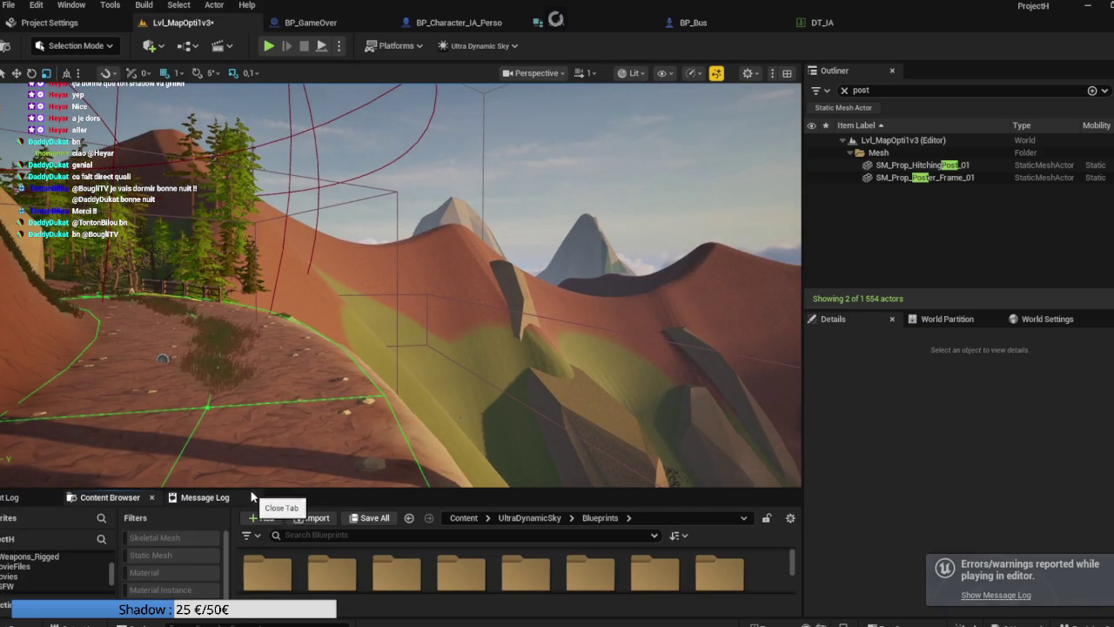
drag(251, 490, 251, 224)
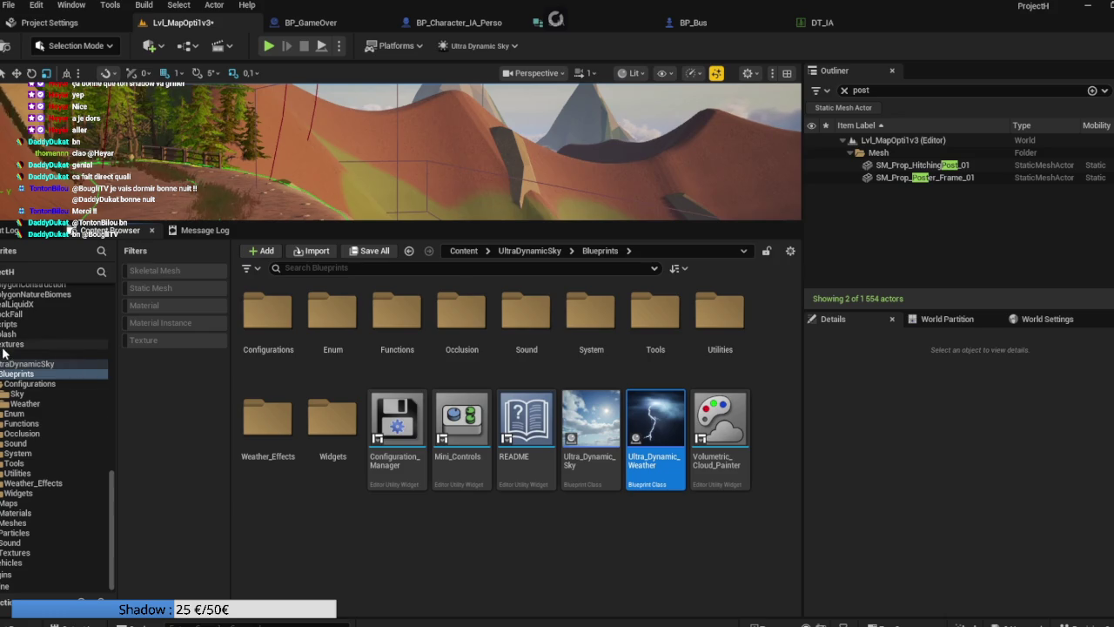
scroll(26, 374, up, 3)
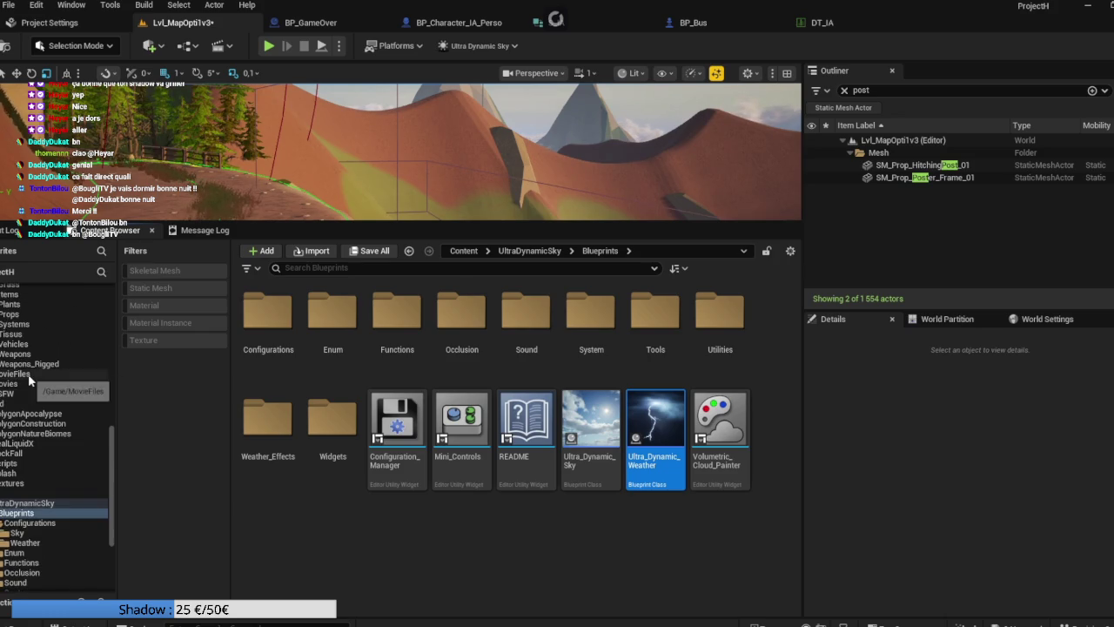
scroll(28, 379, up, 2)
scroll(4, 462, up, 3)
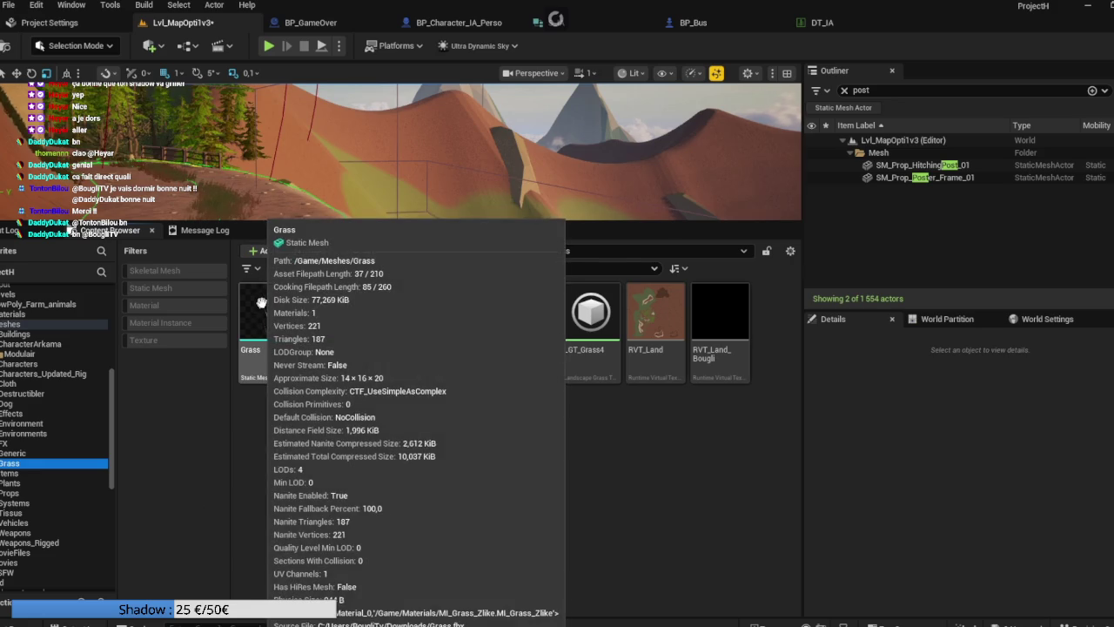
click(261, 303)
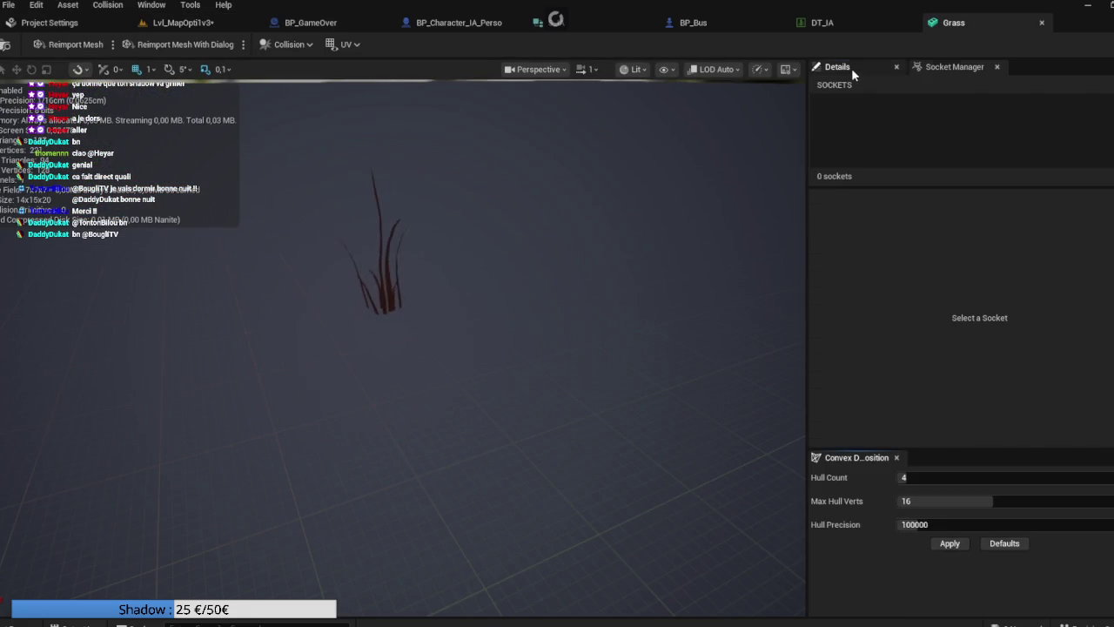
Step: Filter the Grass mesh Details by 'field' to check distance field settings, then close the editor
click(852, 68)
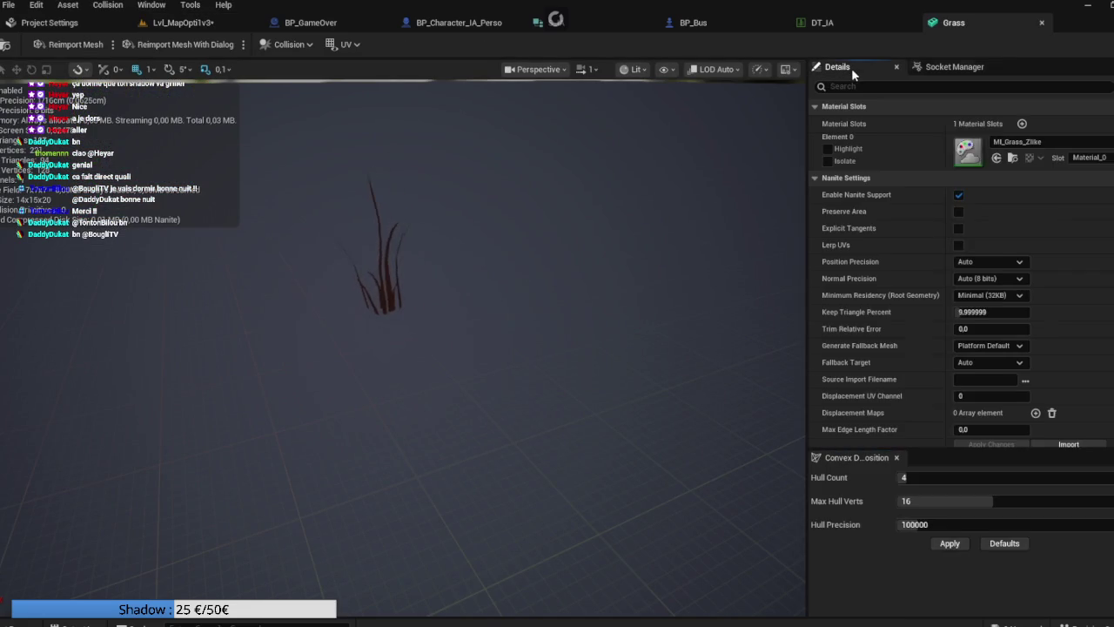
text(field)
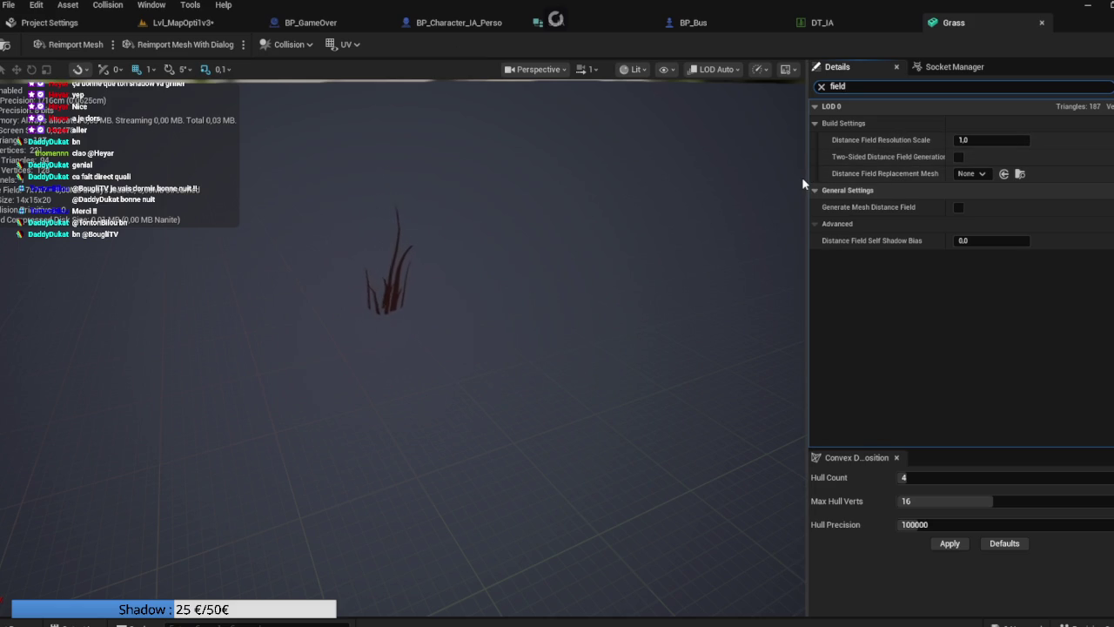
drag(807, 179, 655, 175)
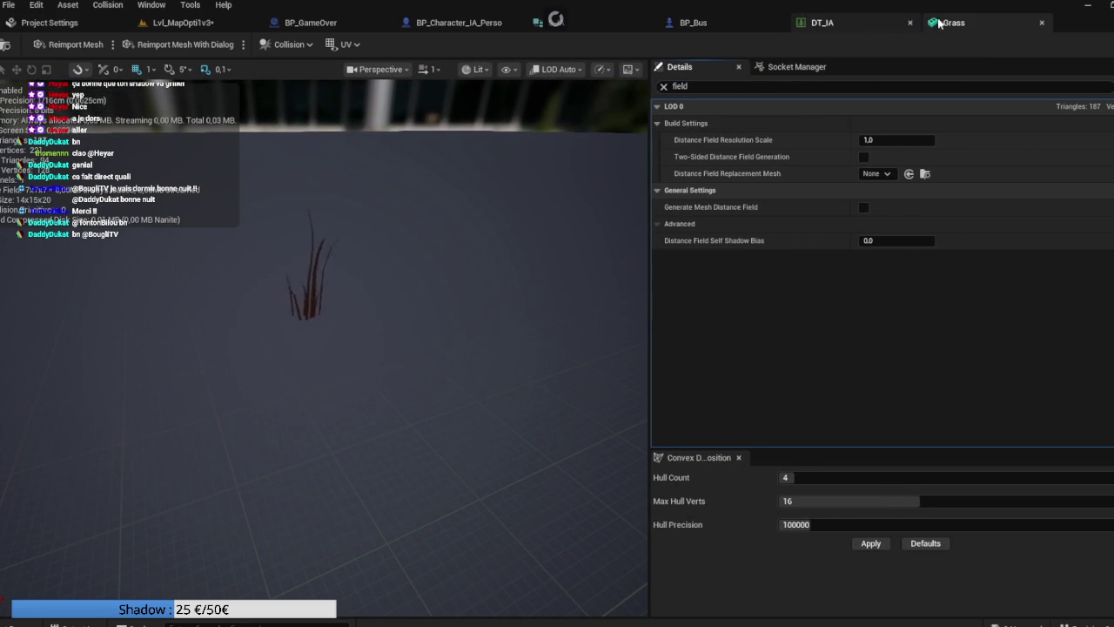
middle_click(967, 23)
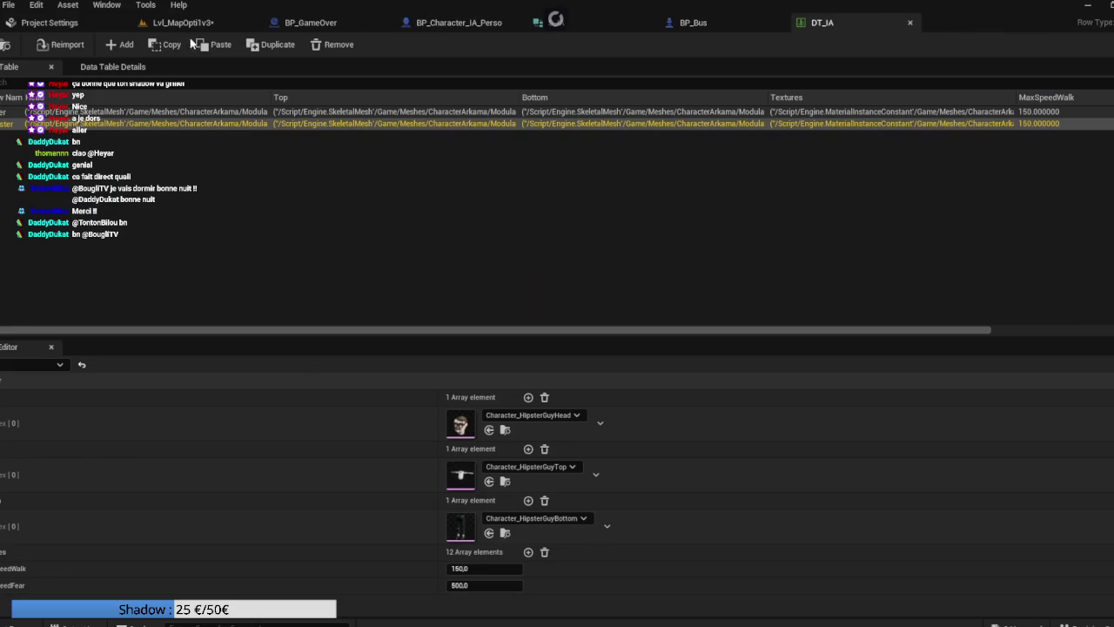
click(180, 23)
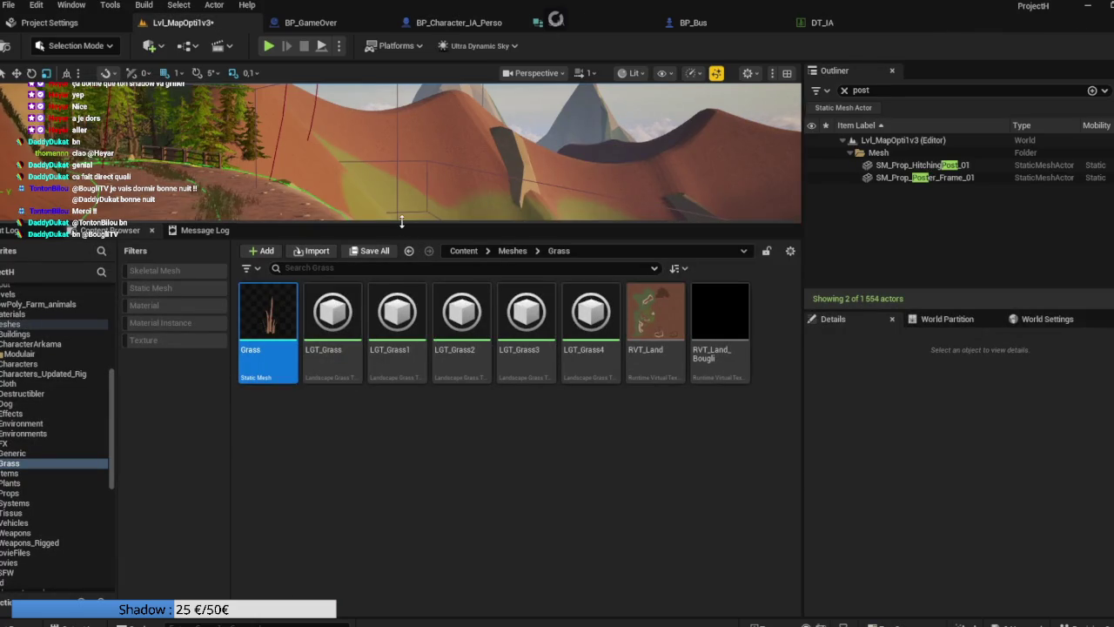
Step: Shrink the Content Browser and fly the camera down to overlook the grassy forest clearing
drag(412, 224, 406, 494)
scroll(400, 287, up, 2)
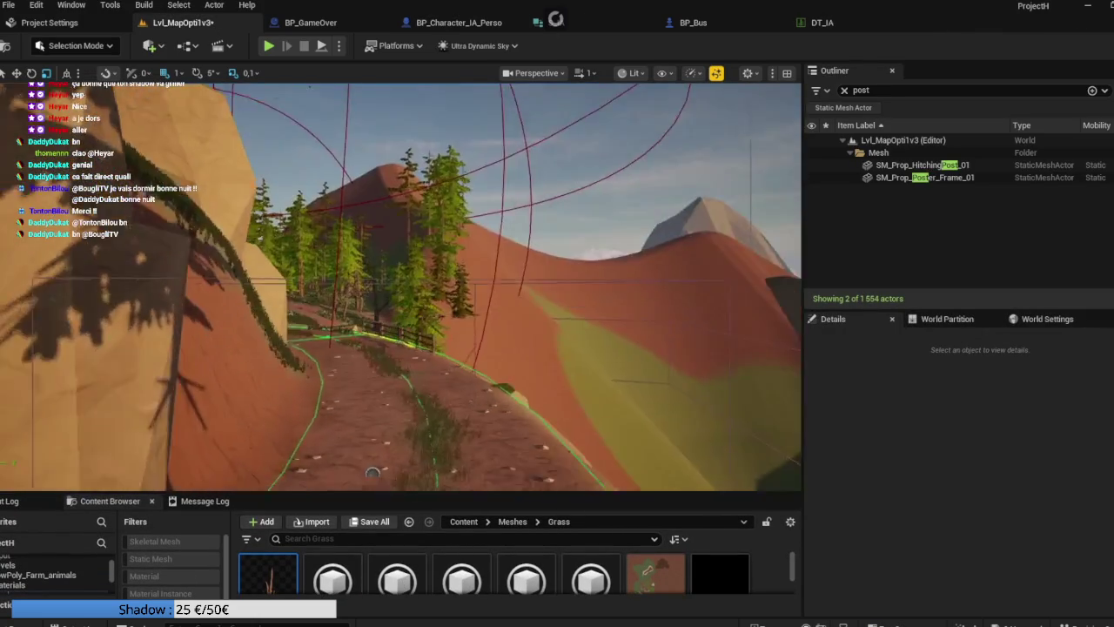
drag(401, 287, 401, 339)
key(w)
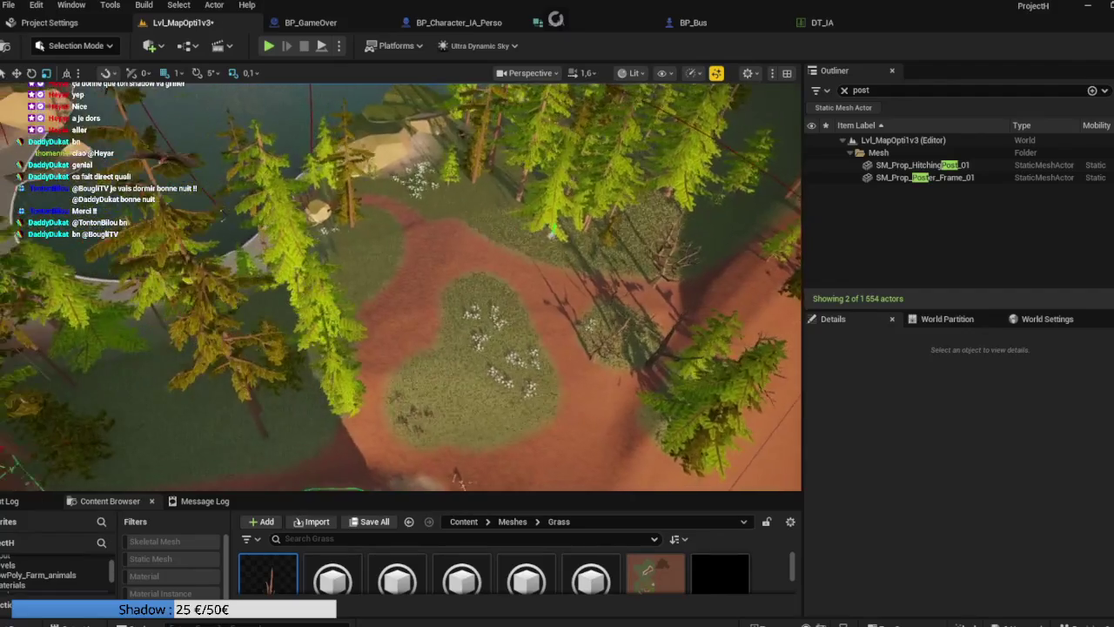
key(s)
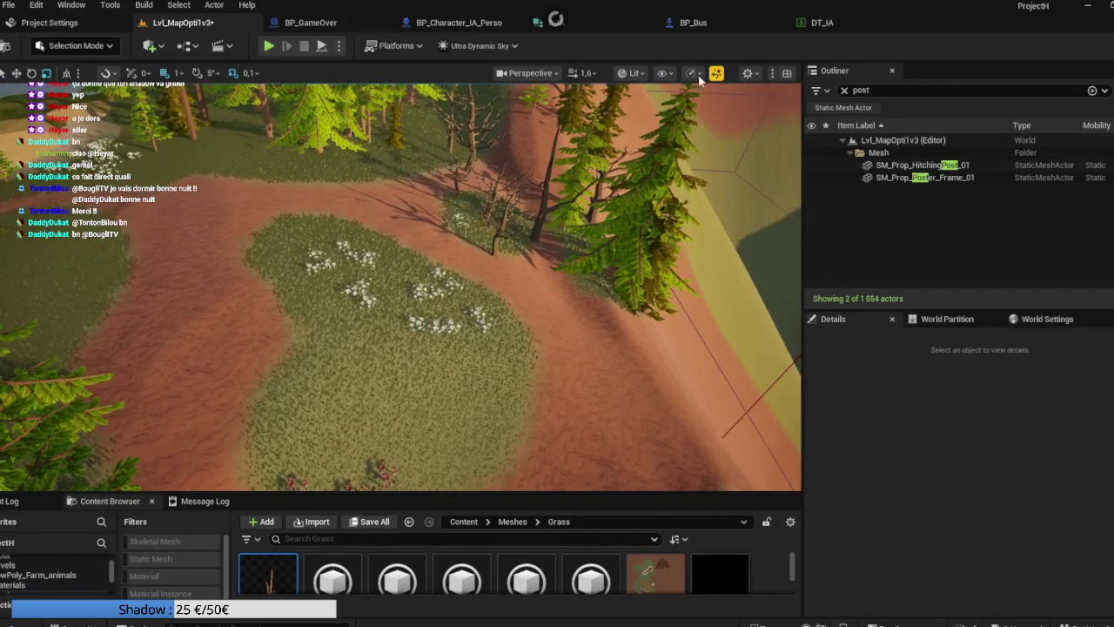
mouse_move(745, 146)
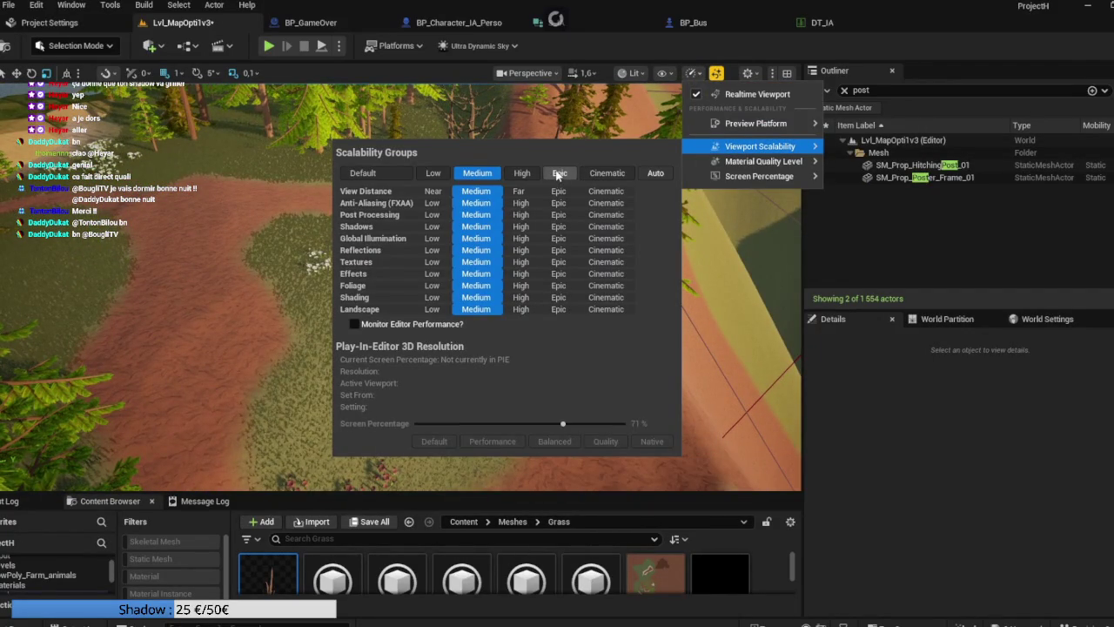
Step: Switch the viewport scalability preview from Medium to Epic
click(666, 272)
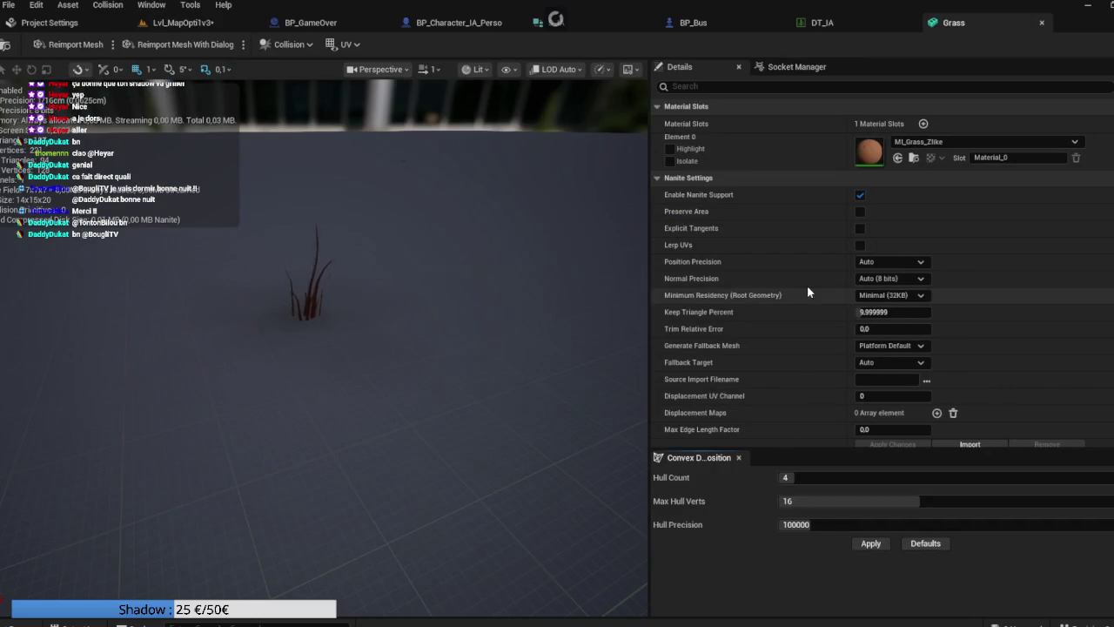
Step: Disable Nanite support on the Grass mesh and turn on Auto Compute LOD Distances
scroll(814, 263, down, 1)
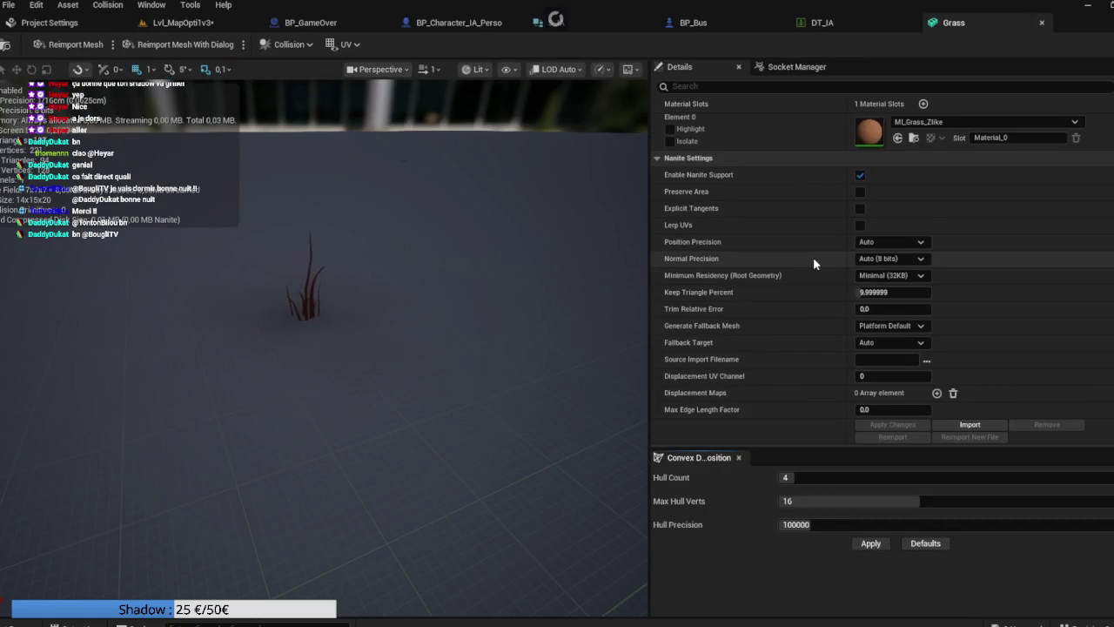
click(860, 174)
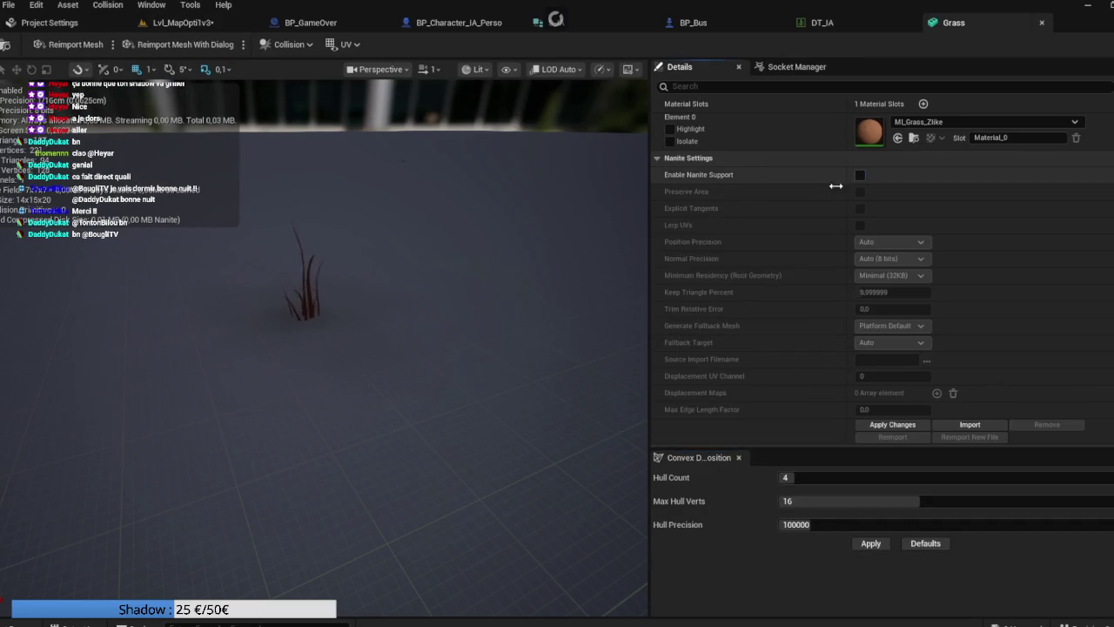
scroll(739, 250, down, 3)
scroll(739, 249, down, 15)
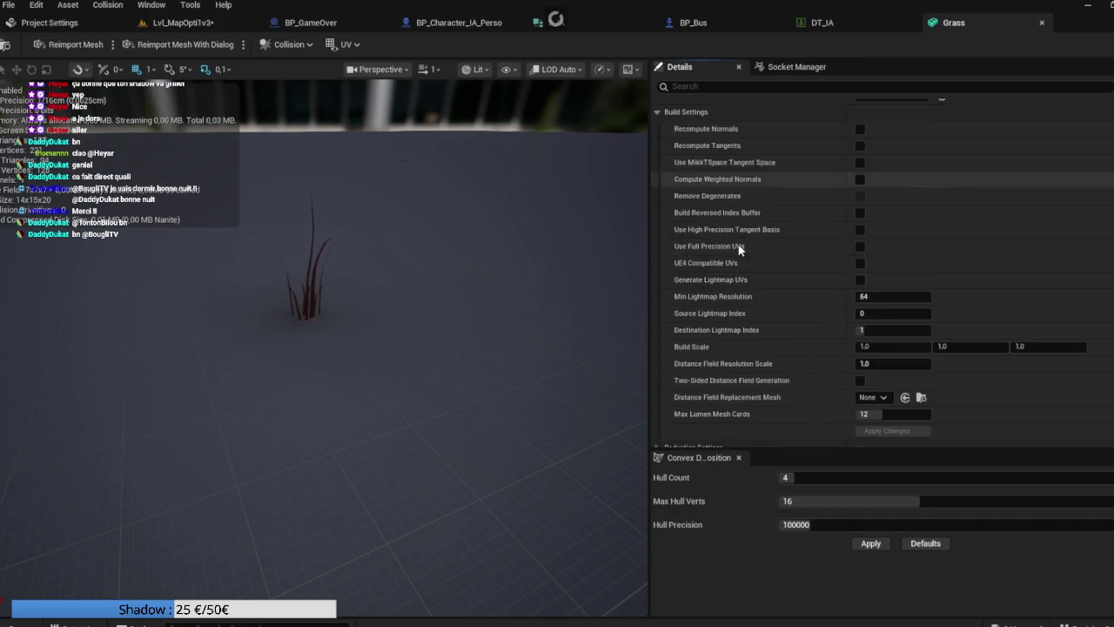
scroll(739, 250, down, 5)
scroll(740, 247, up, 15)
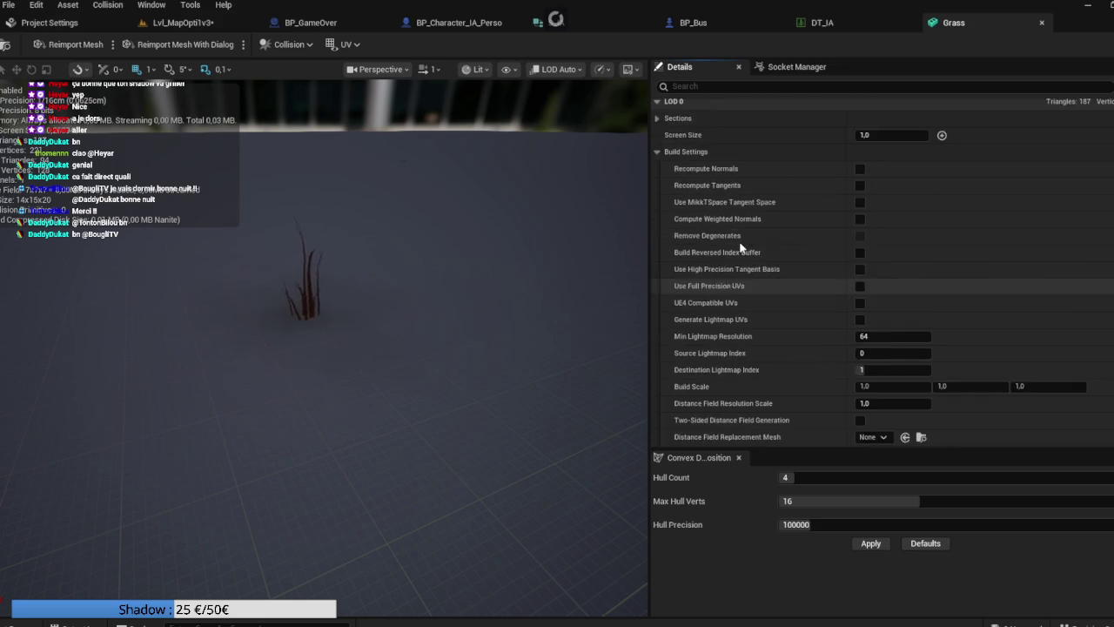
scroll(843, 295, down, 18)
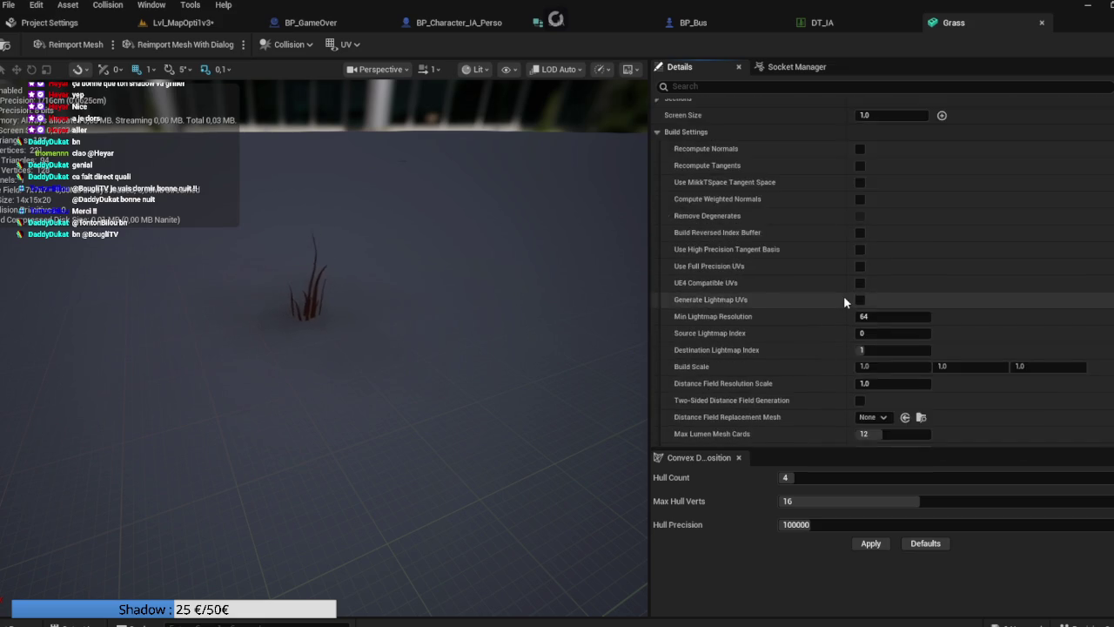
scroll(843, 295, down, 5)
click(860, 257)
Step: Tick Custom under LOD Picker and keep Number of LODs at 4
scroll(795, 265, up, 12)
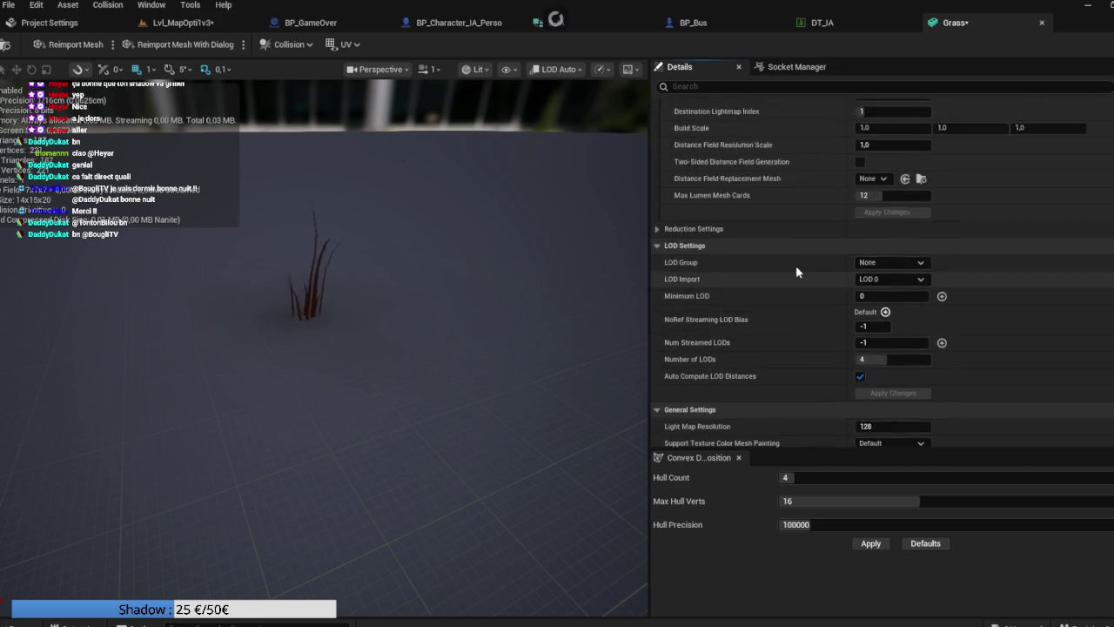
scroll(796, 265, up, 13)
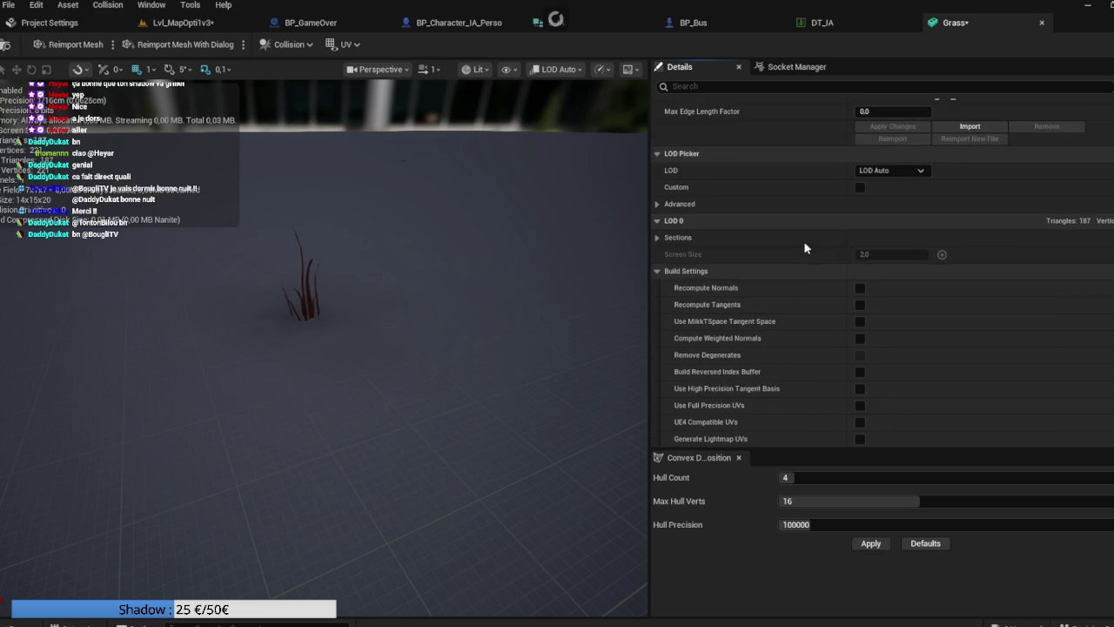
click(858, 189)
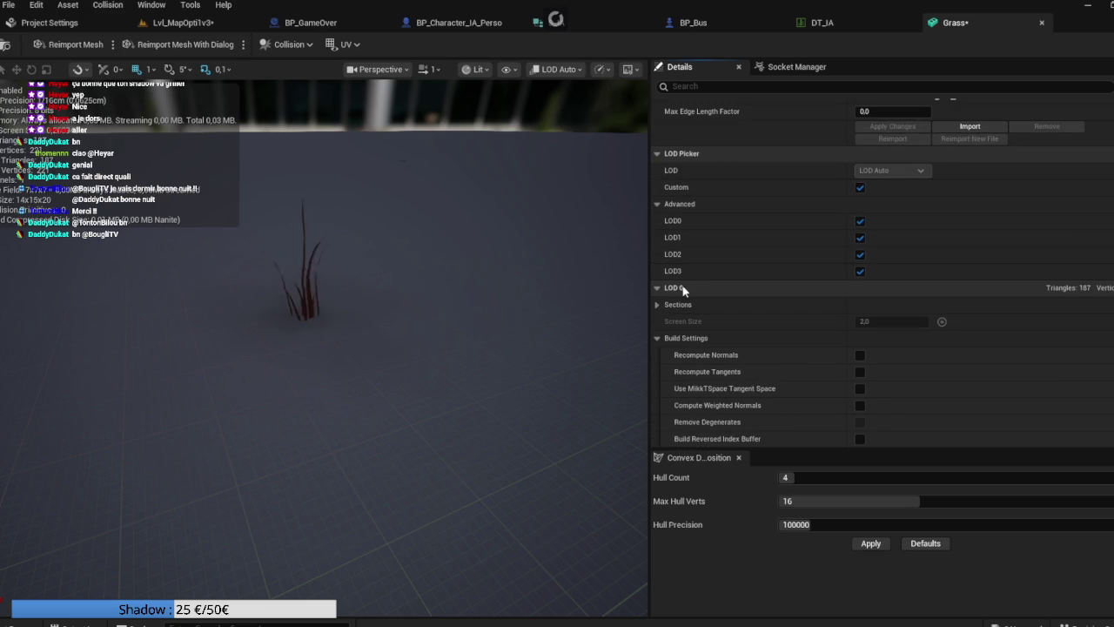
scroll(672, 304, down, 20)
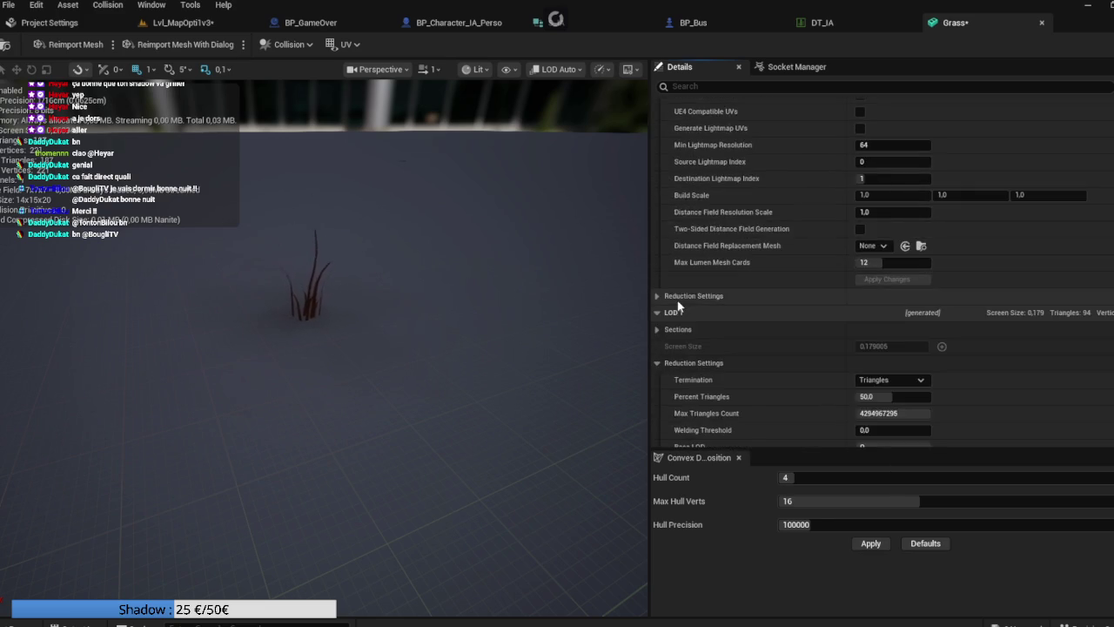
scroll(678, 303, down, 20)
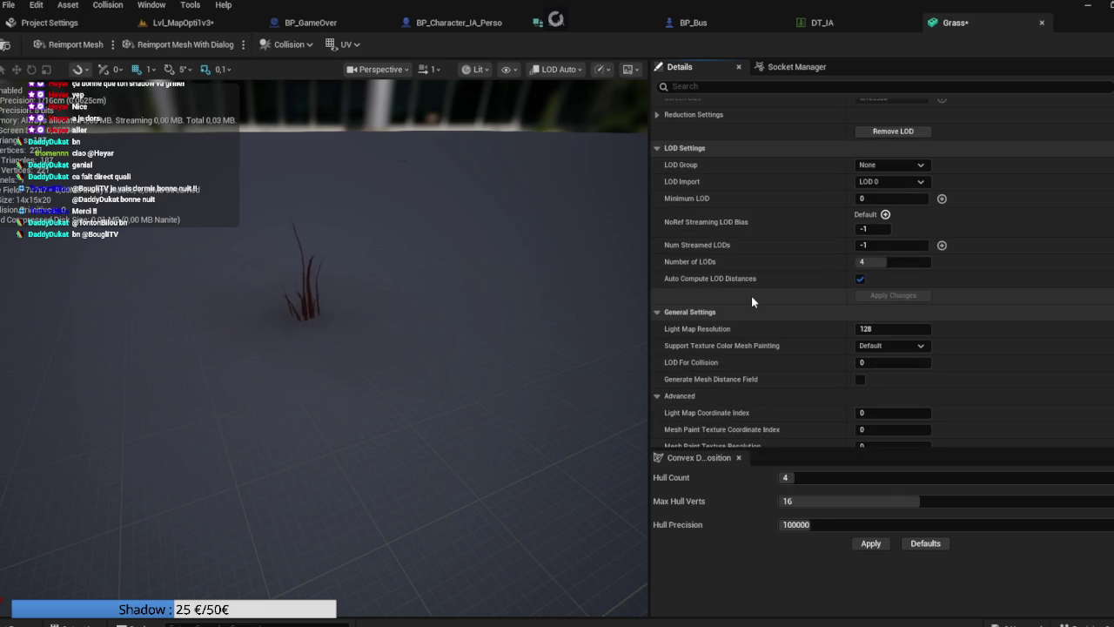
scroll(752, 301, up, 8)
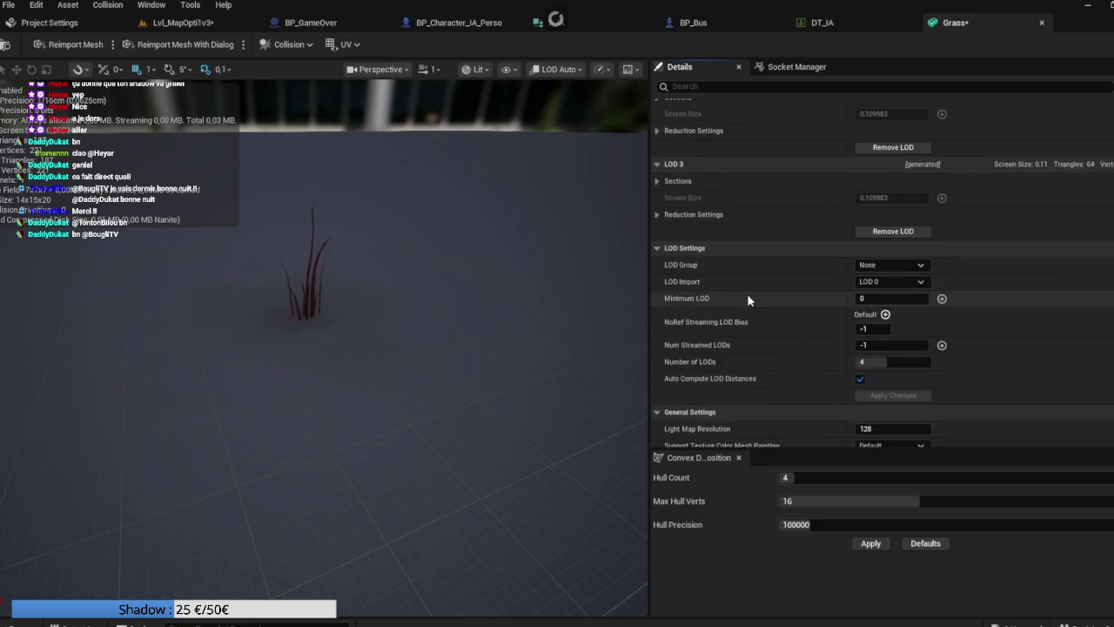
scroll(751, 300, down, 5)
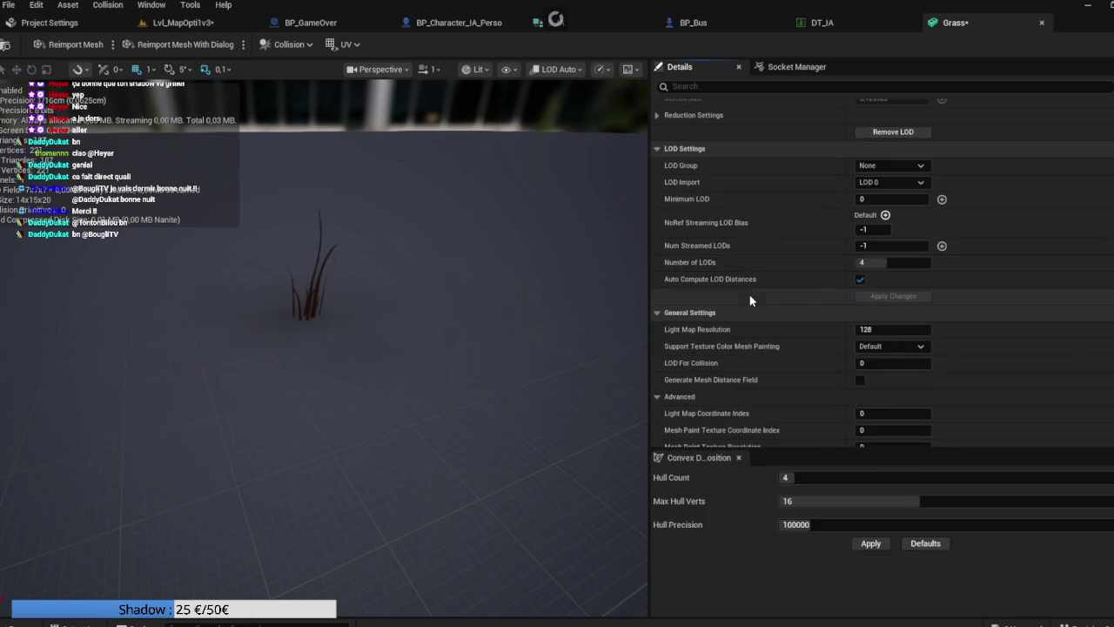
click(912, 264)
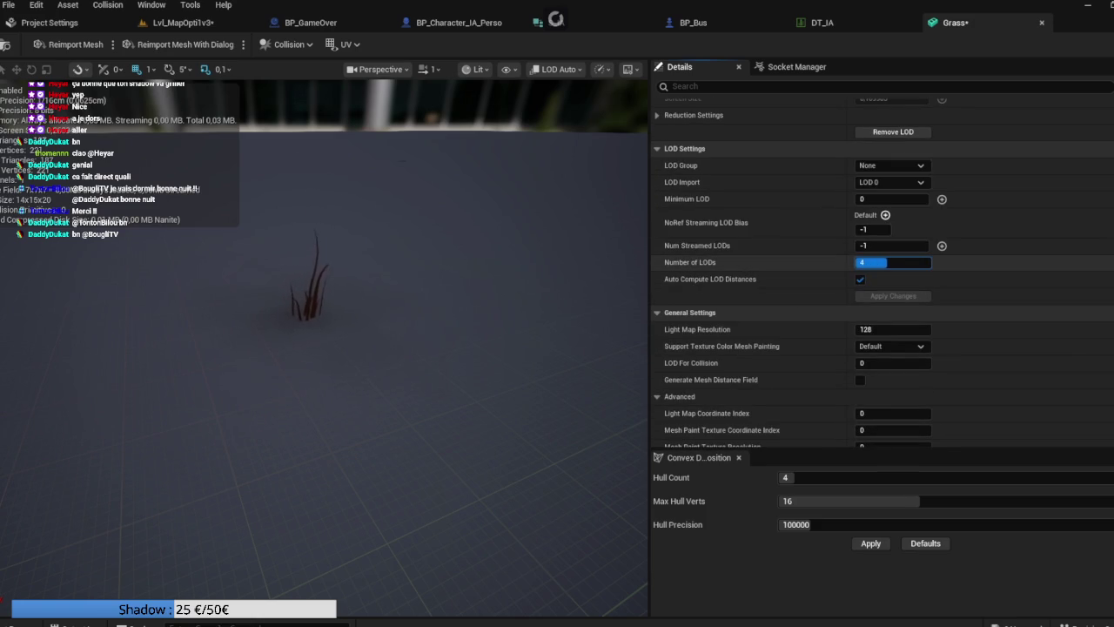
key(Return)
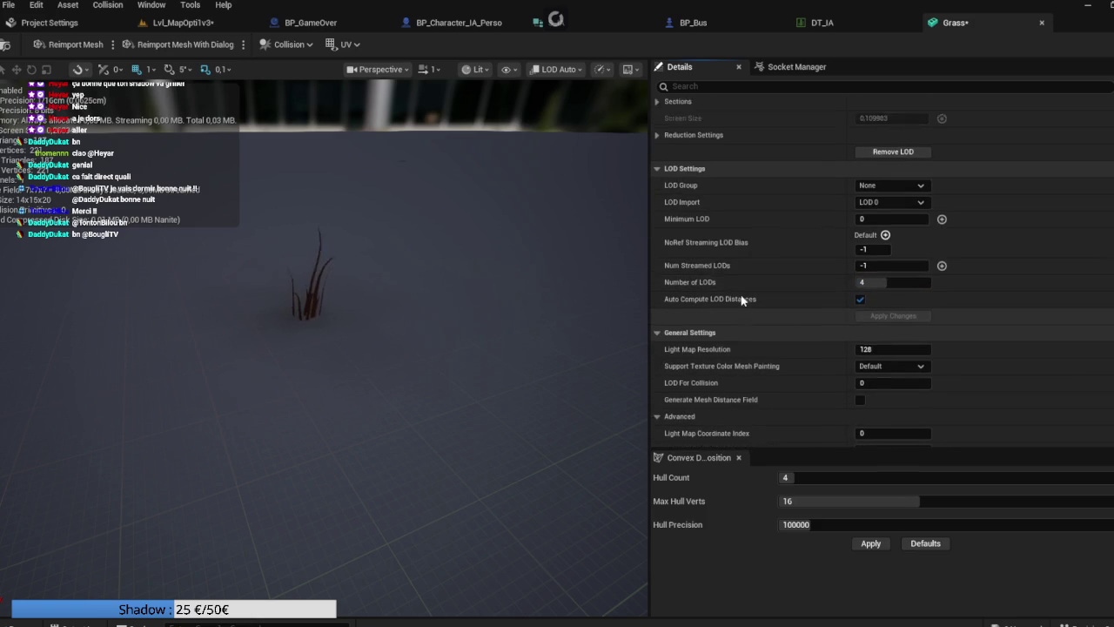
scroll(746, 300, up, 3)
scroll(745, 307, up, 5)
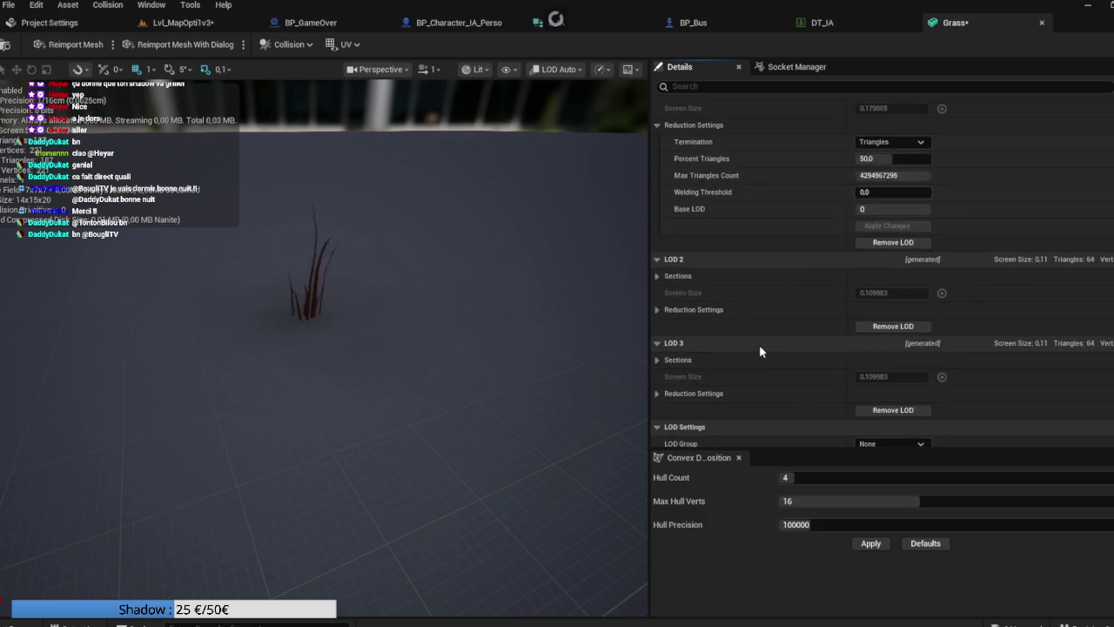
scroll(760, 367, down, 6)
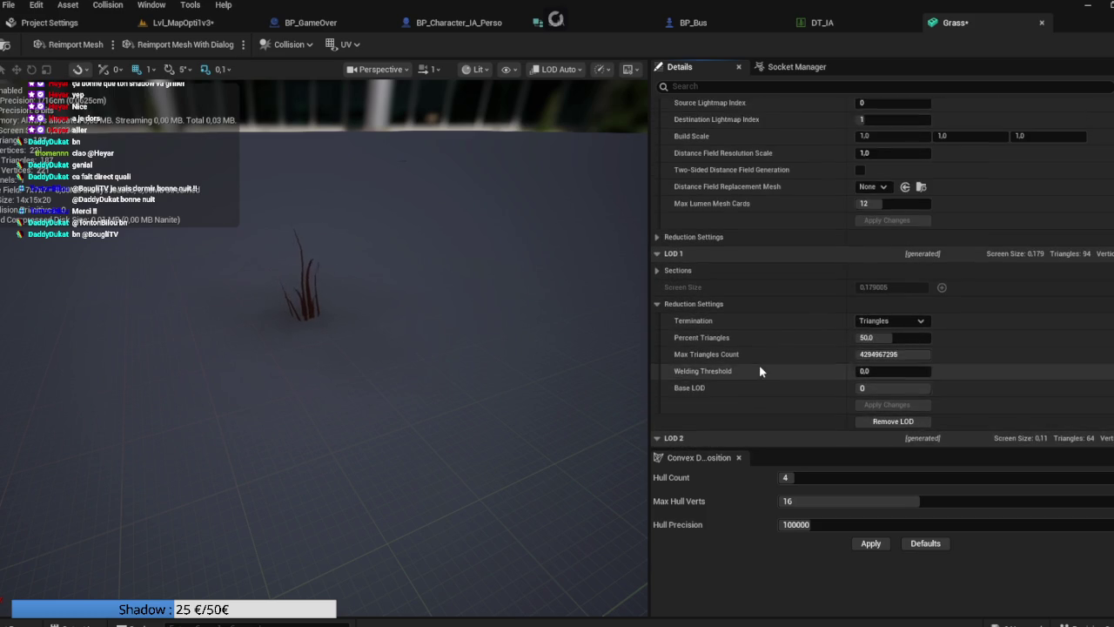
click(881, 285)
Step: Set the Grass mesh's LOD Group to Foliage, accept the overwrite, and return to Lvl_MapOpti1v3
click(878, 305)
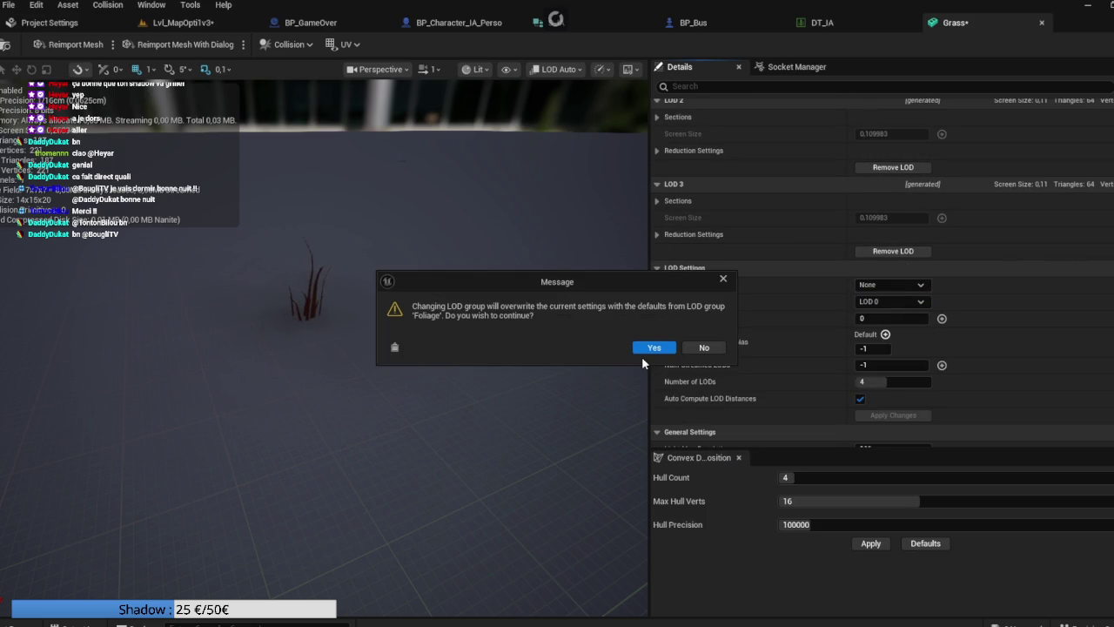
click(650, 348)
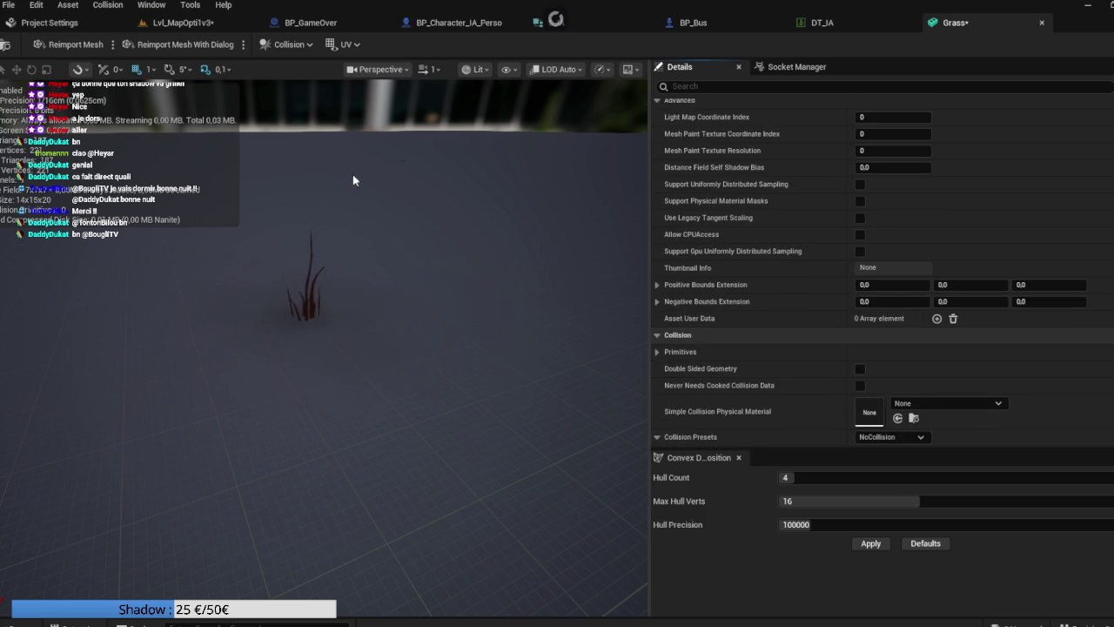
click(185, 23)
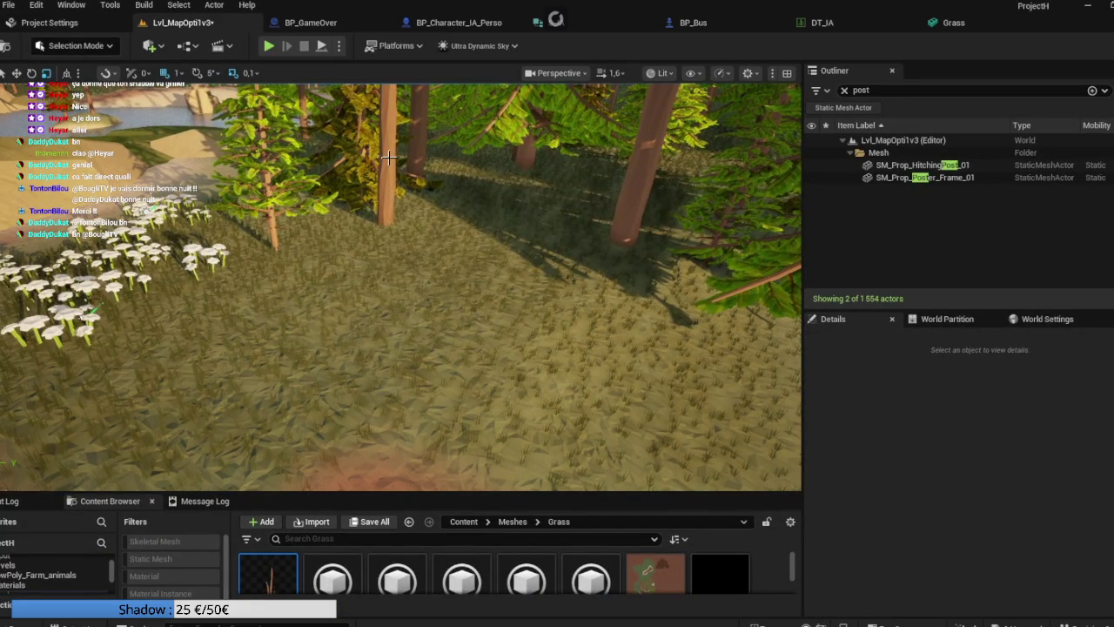
Step: Fly the camera over the grassy forest floor, then go back to the Grass mesh editor
mouse_move(453, 189)
mouse_down()
mouse_move(440, 207)
mouse_move(418, 202)
mouse_move(379, 152)
mouse_move(491, 152)
mouse_up()
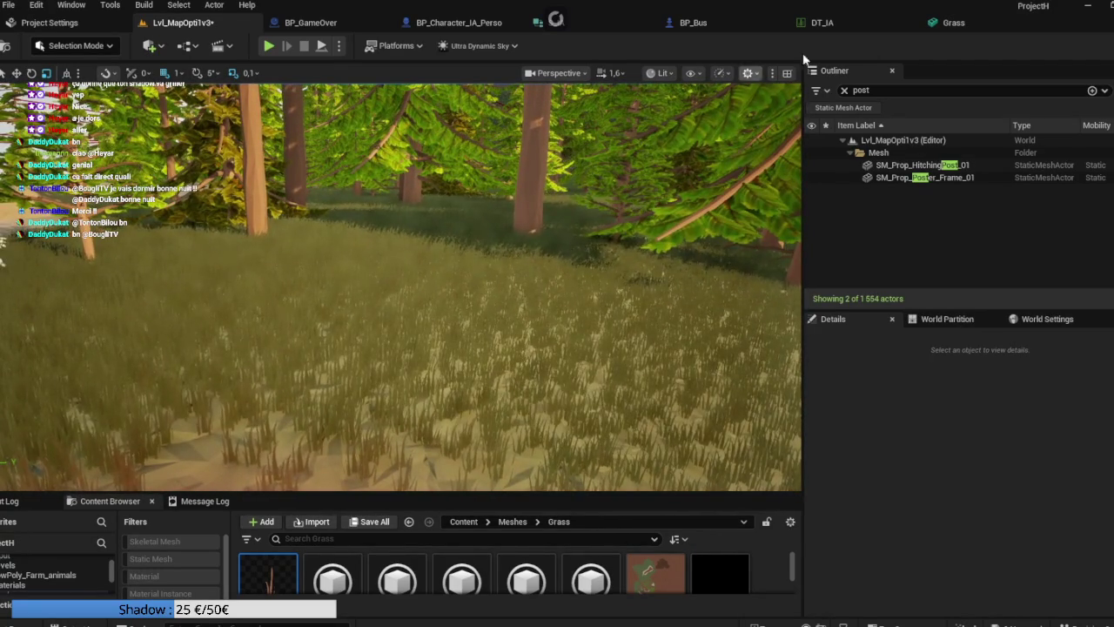
click(949, 22)
scroll(746, 248, up, 2)
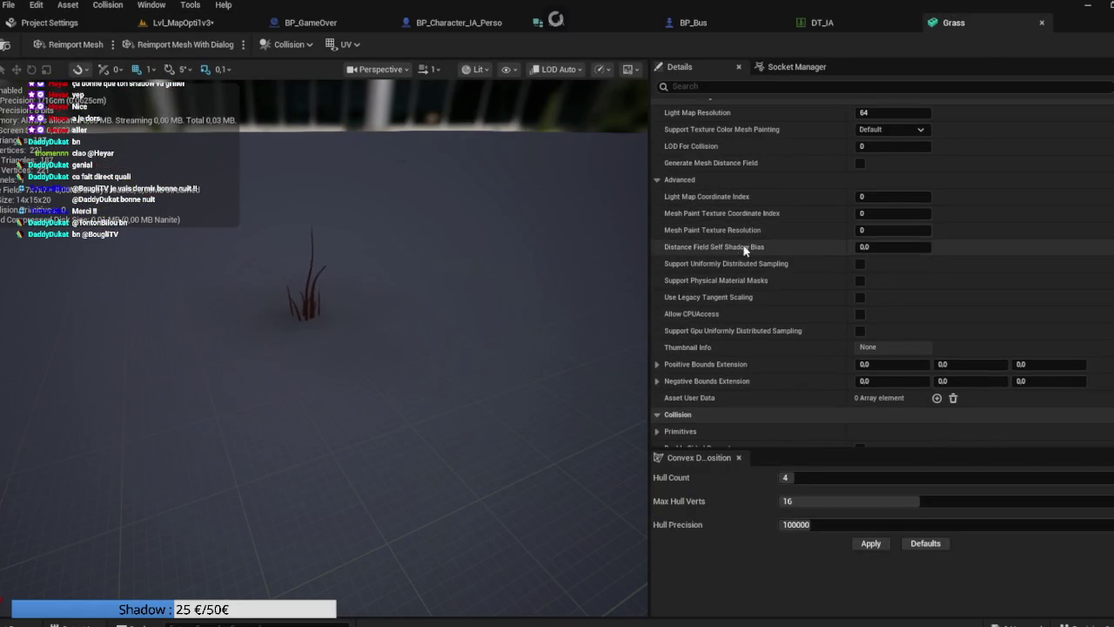
Step: Preview the Grass mesh's simple and complex collision in the viewport, then hide both
scroll(713, 327, down, 10)
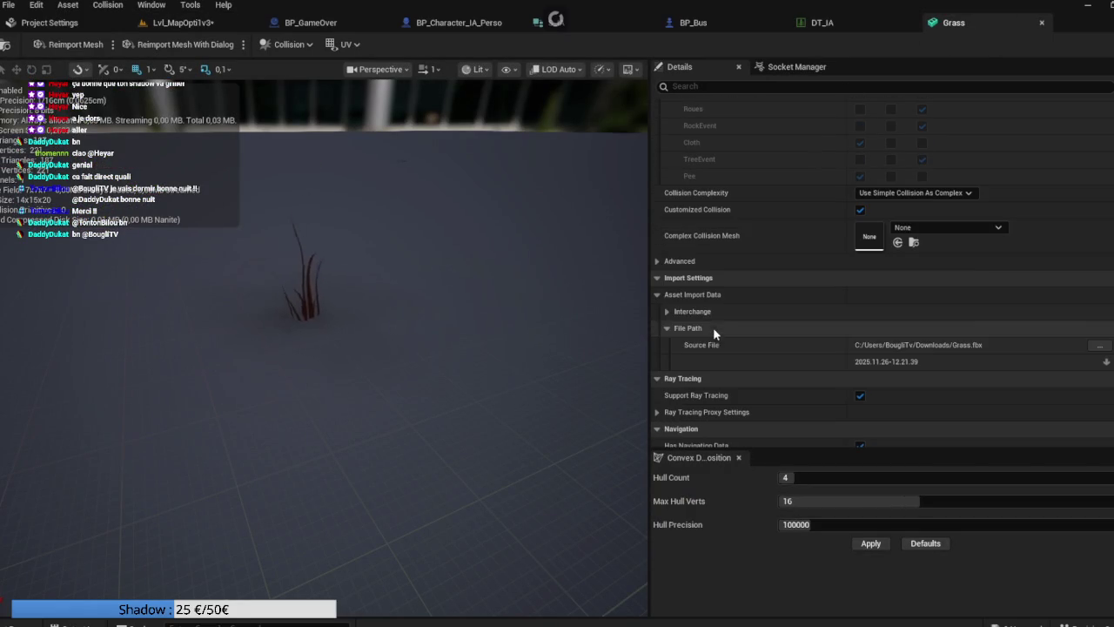
scroll(688, 303, down, 5)
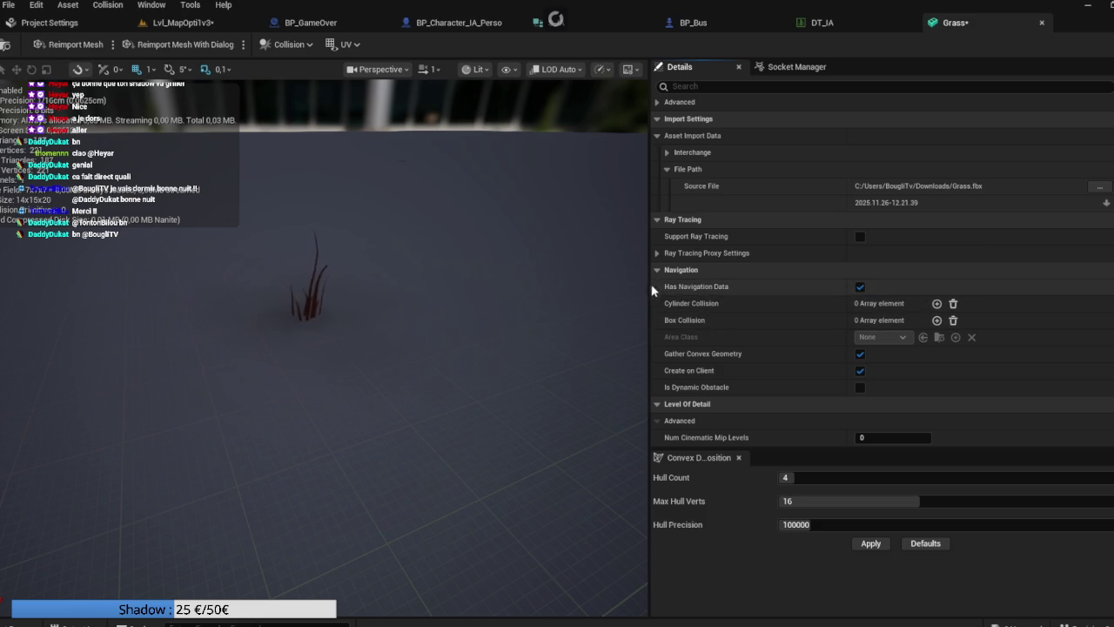
scroll(705, 303, down, 1)
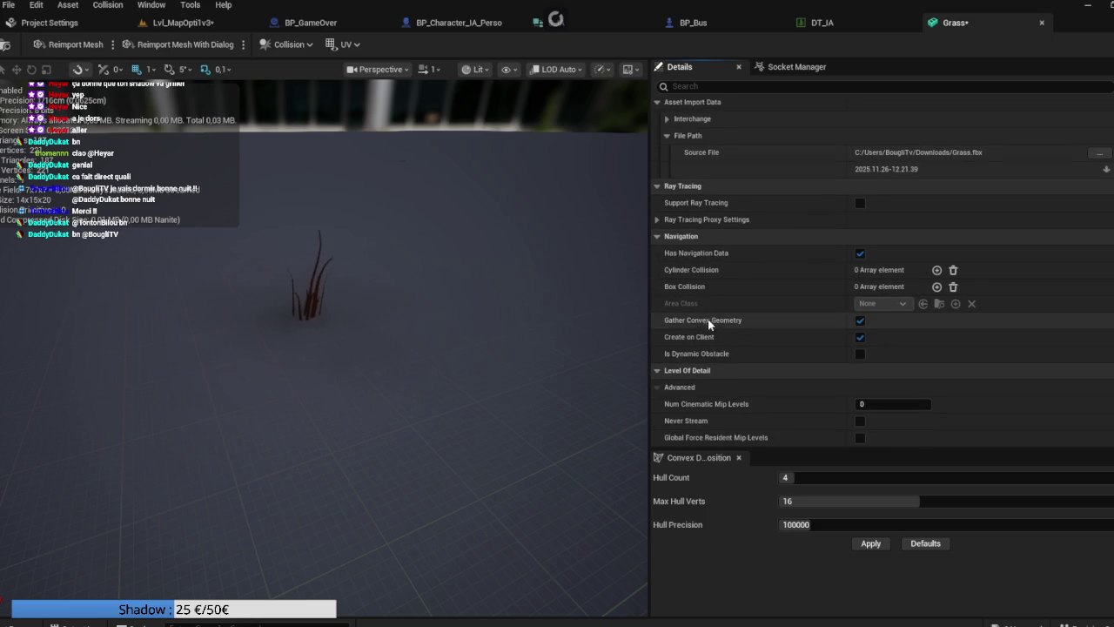
scroll(758, 328, up, 7)
scroll(760, 324, up, 3)
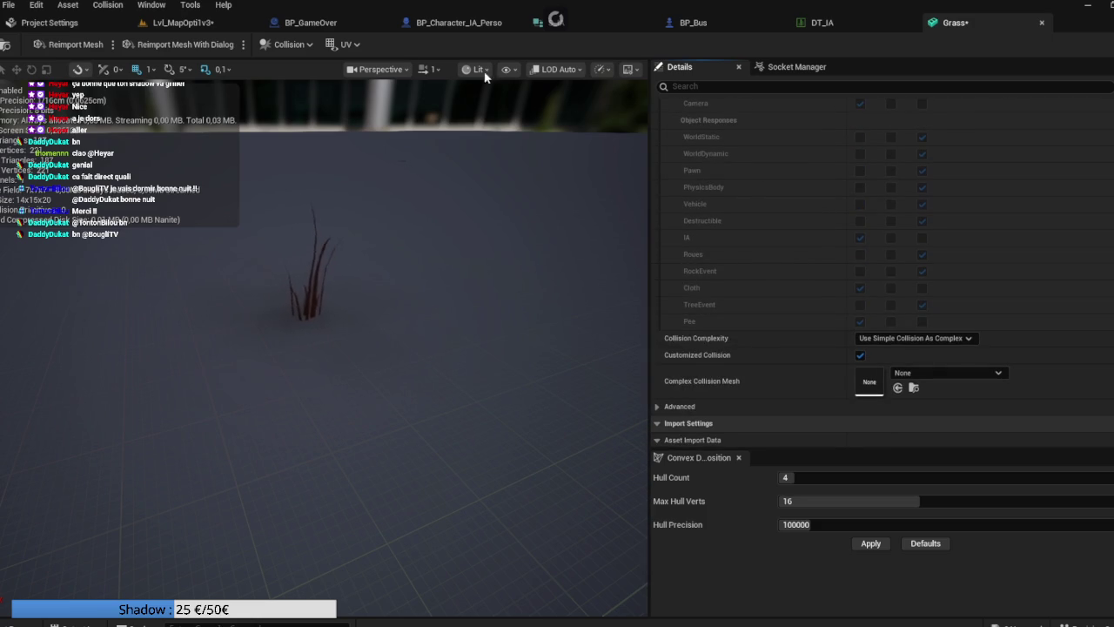
click(294, 46)
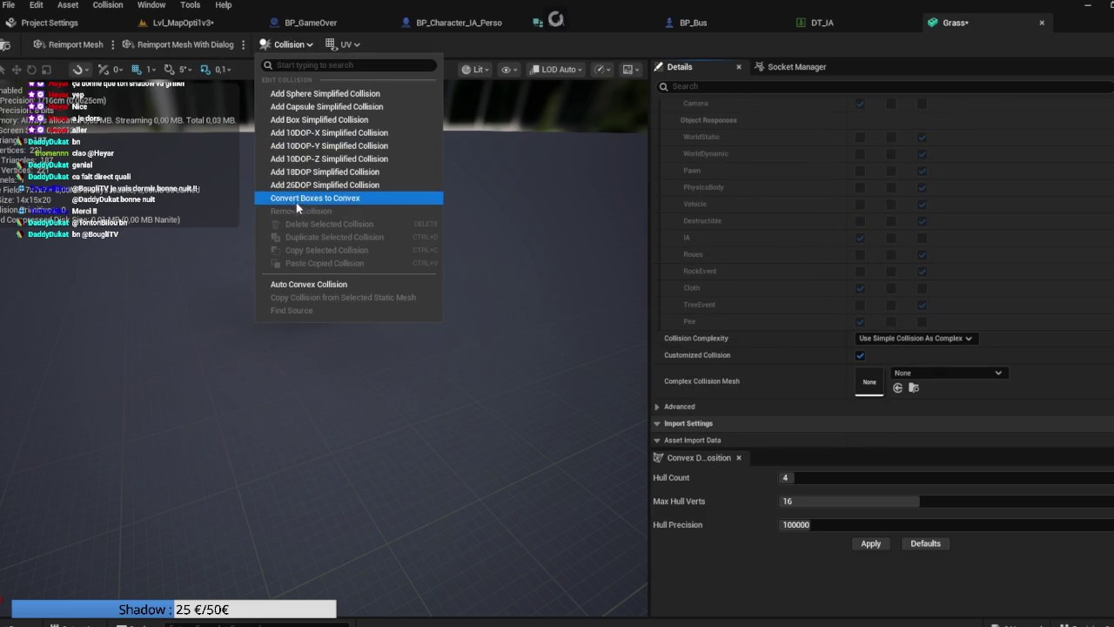
click(500, 69)
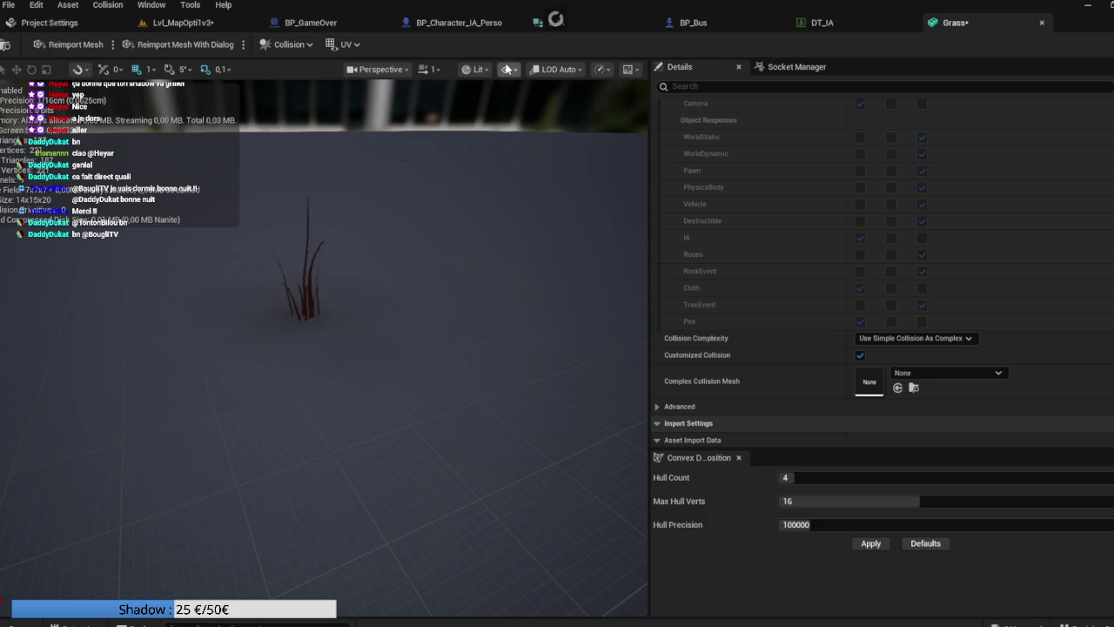
click(507, 68)
click(512, 310)
click(513, 324)
click(512, 325)
click(511, 310)
Step: Set Min Lightmap Resolution to 128 and return to the Lvl_MapOpti1v3 level
scroll(840, 322, down, 5)
scroll(842, 324, down, 3)
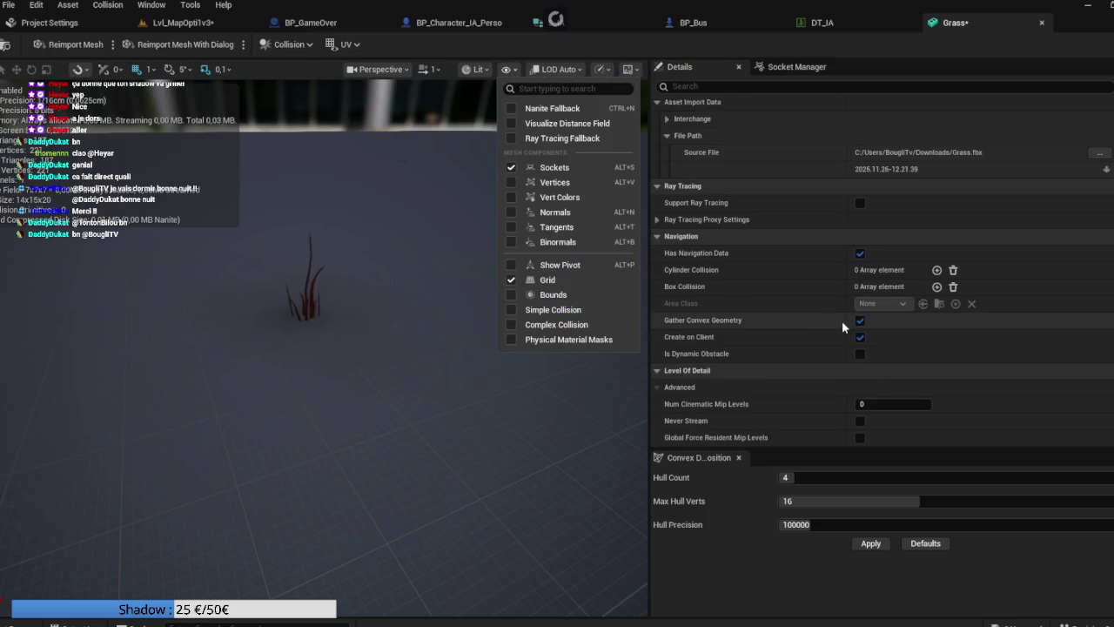
scroll(770, 333, up, 6)
scroll(769, 333, up, 8)
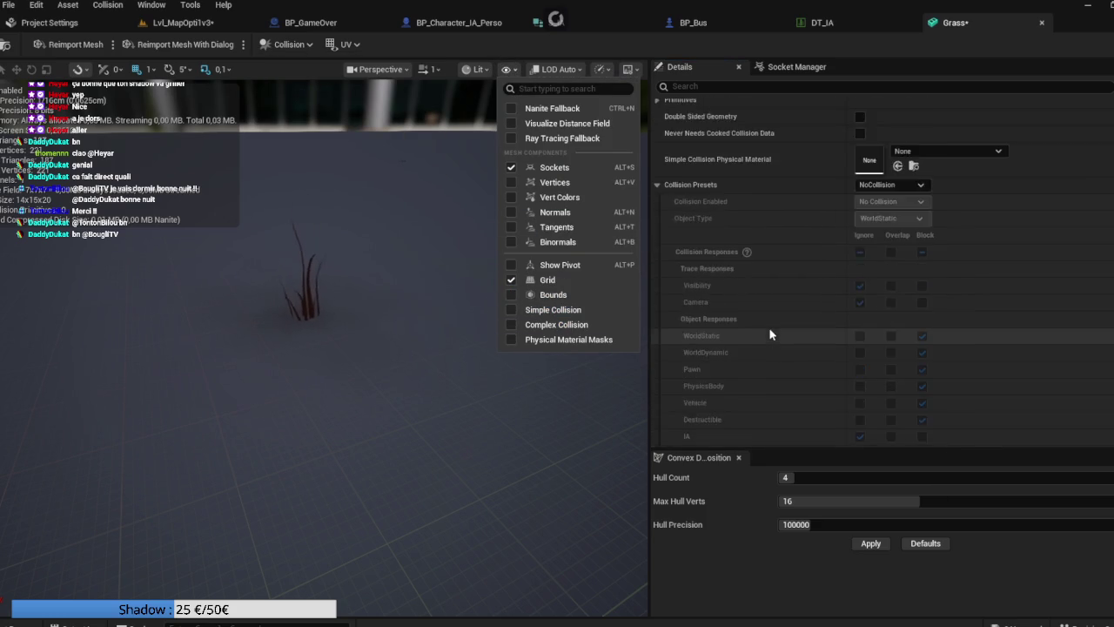
scroll(770, 334, up, 10)
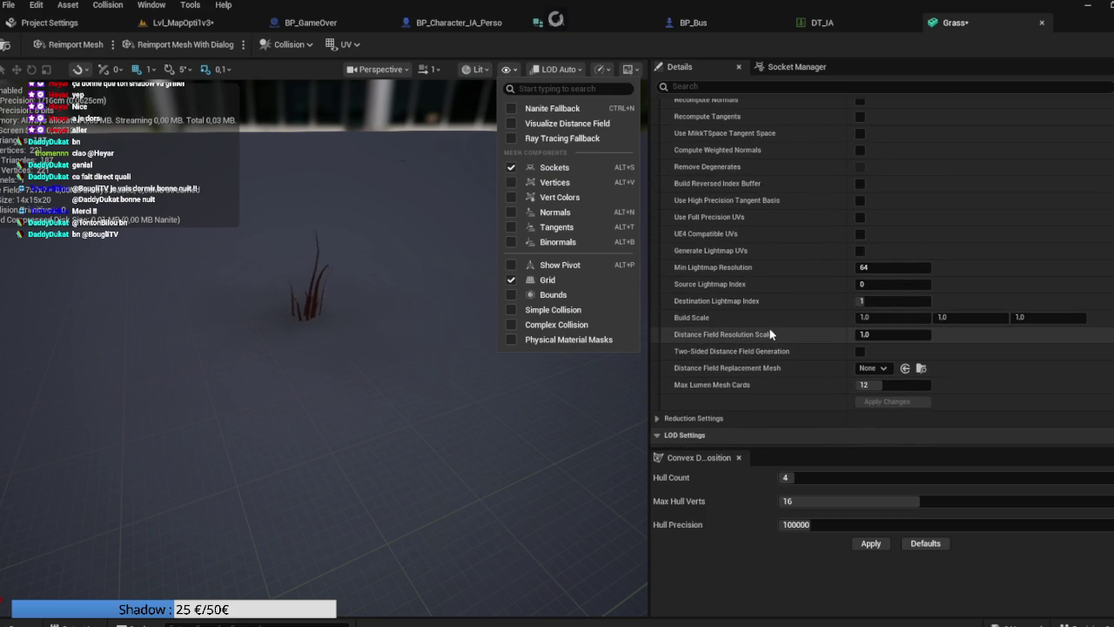
scroll(770, 334, up, 5)
scroll(769, 333, down, 5)
click(916, 370)
text(128)
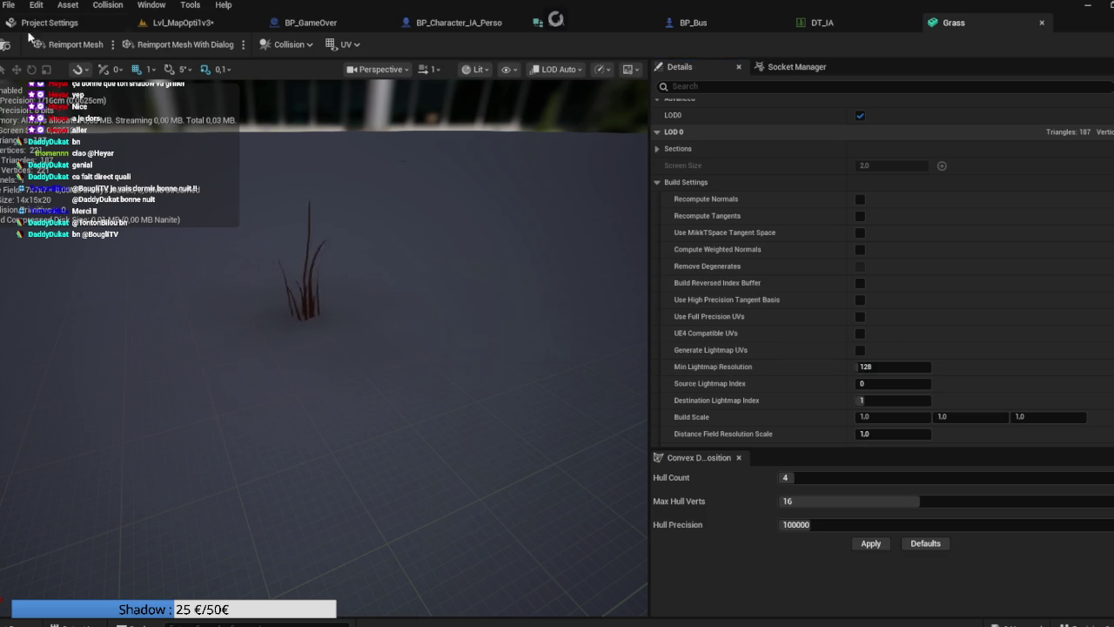
click(183, 23)
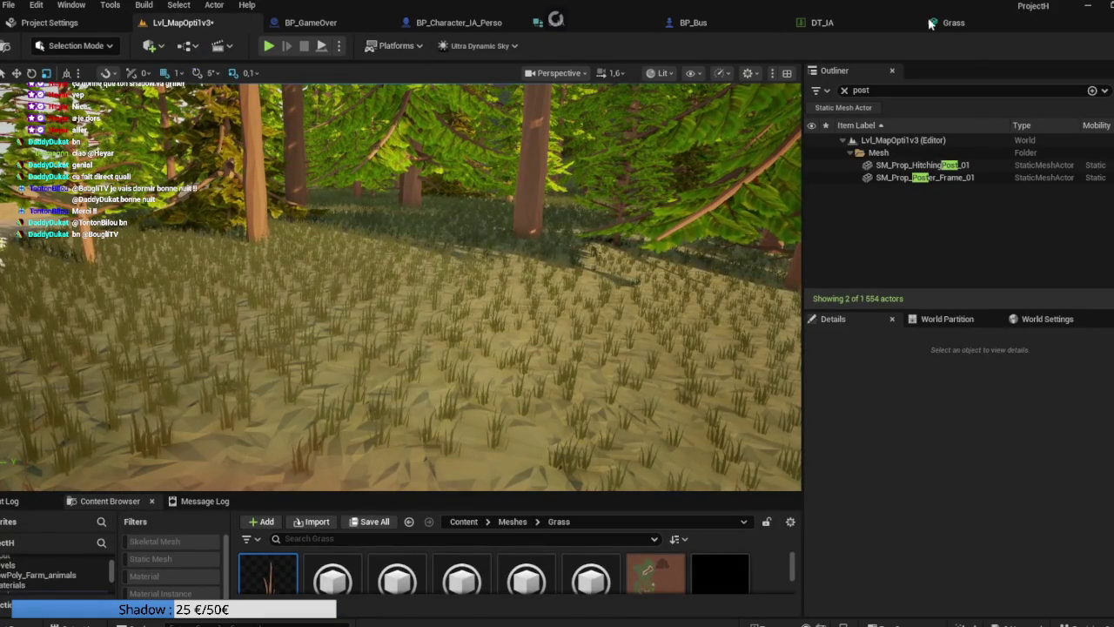
Step: Uncheck Enable Nanite Support on the Grass mesh and apply the change
click(925, 19)
scroll(821, 276, up, 6)
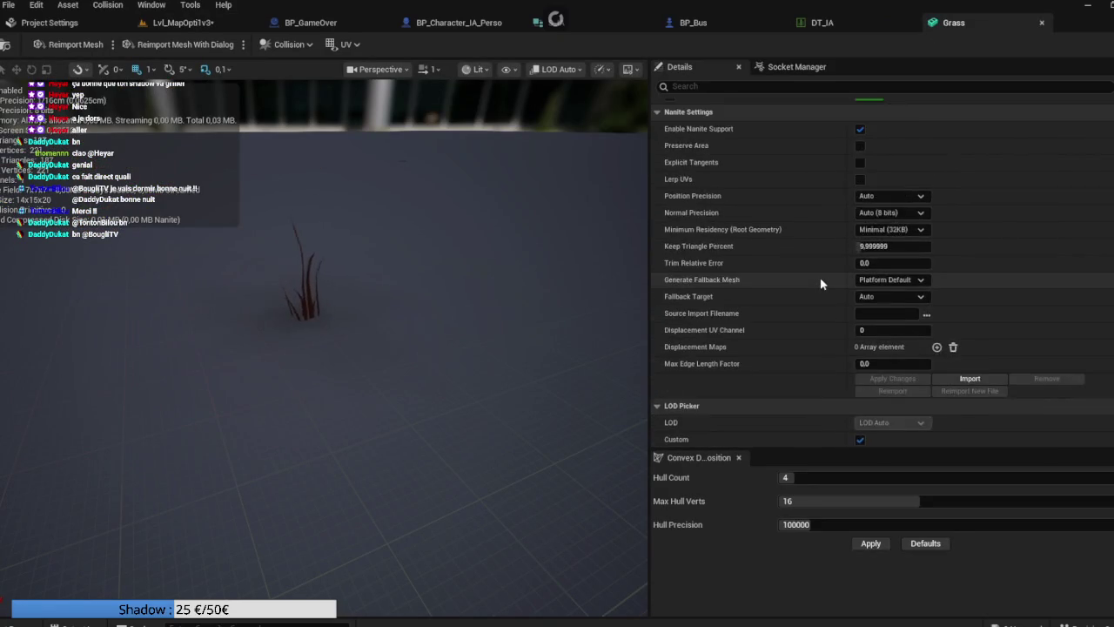
scroll(820, 277, up, 2)
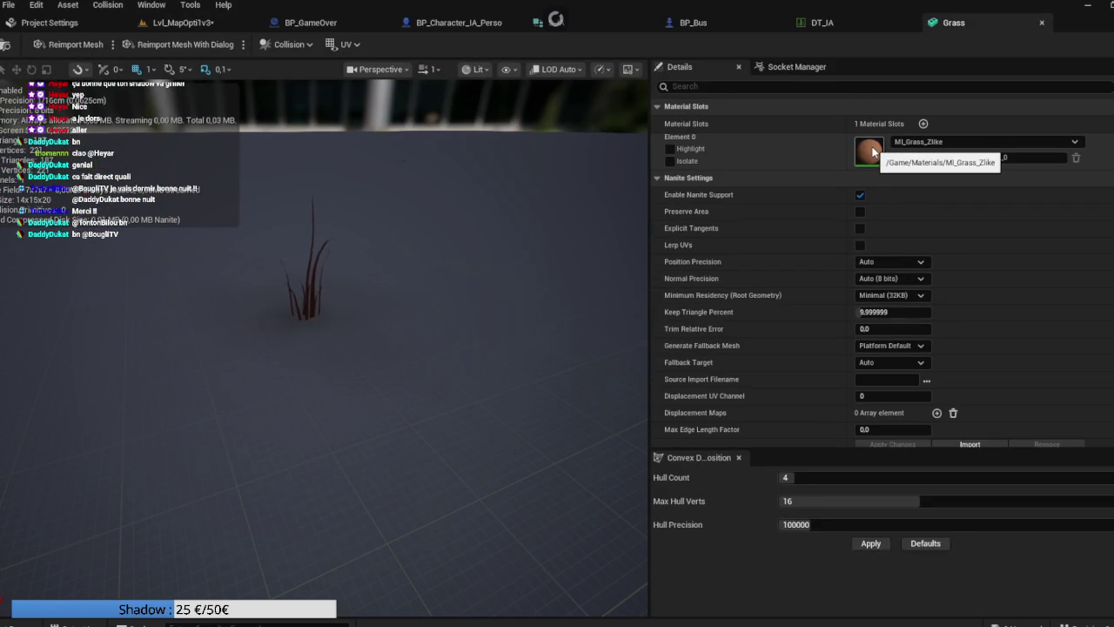
click(860, 195)
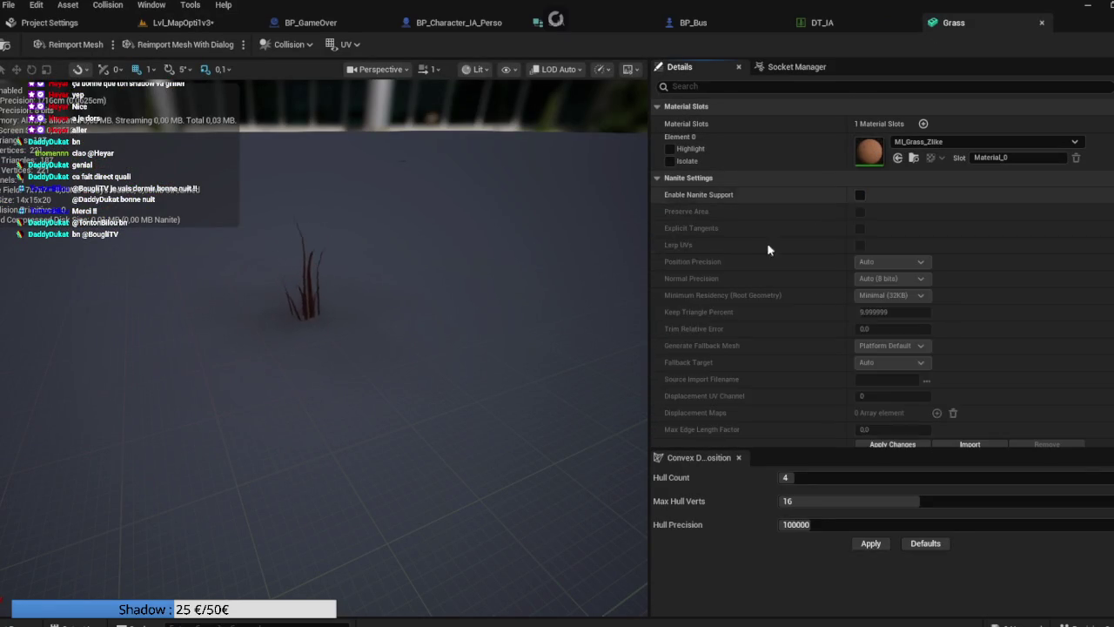
scroll(806, 229, down, 3)
click(882, 346)
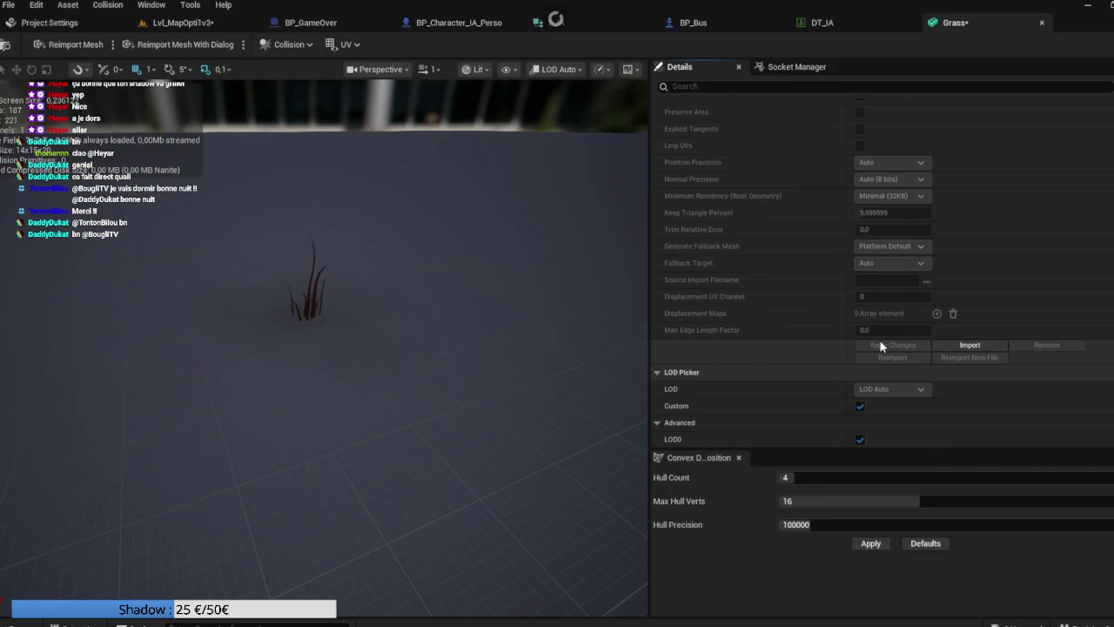
Step: Change Min Lightmap Resolution from 64 to 128 and apply it
scroll(774, 337, down, 5)
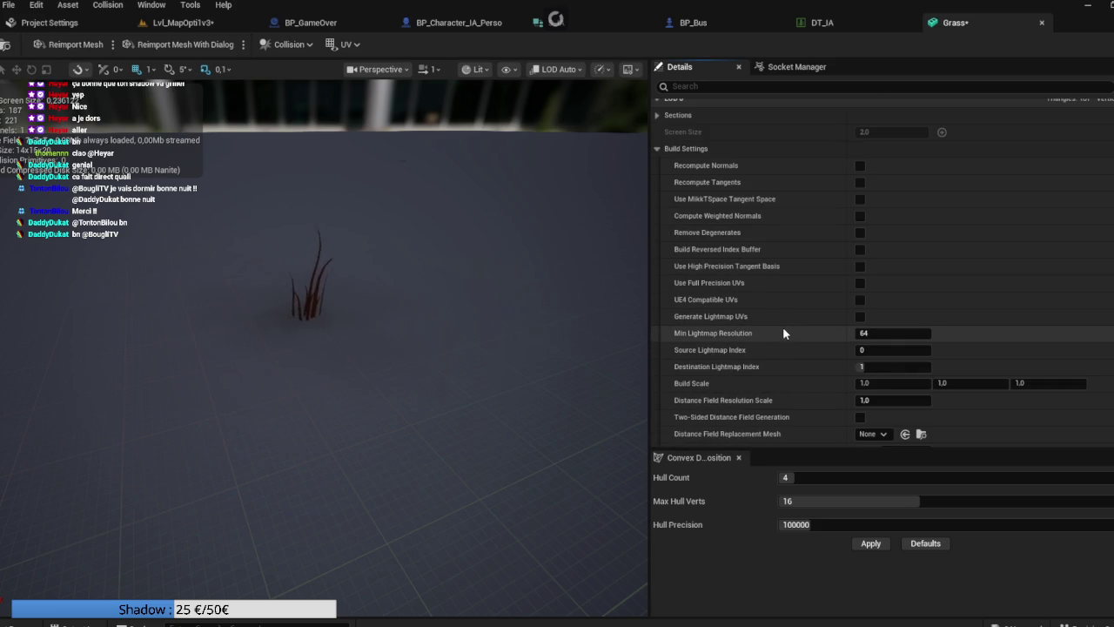
scroll(783, 331, down, 5)
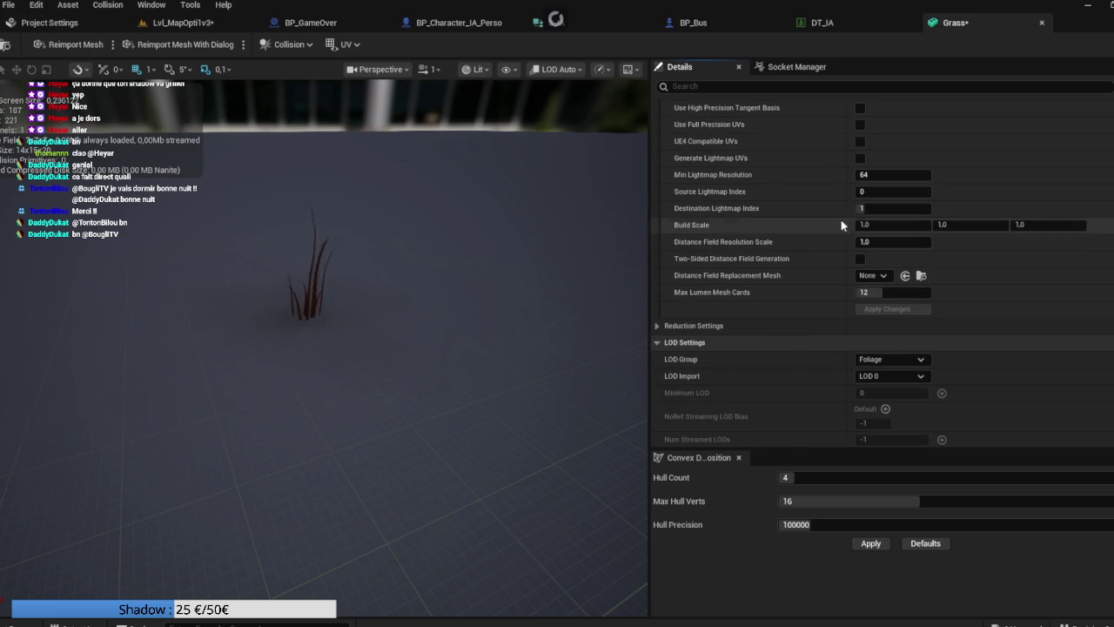
click(875, 175)
text(128)
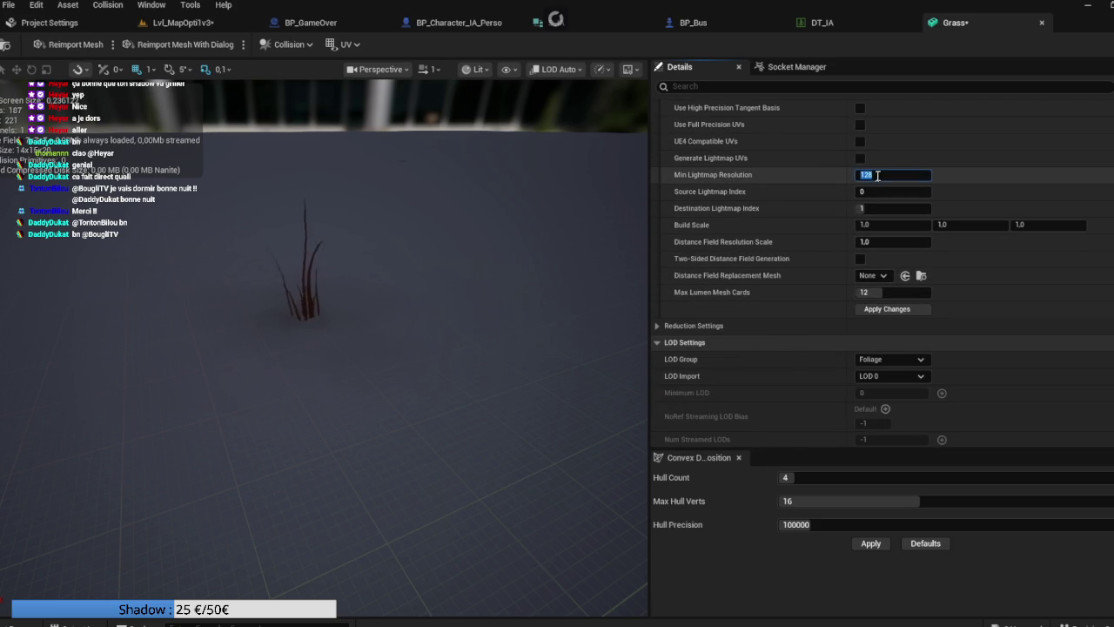
click(875, 310)
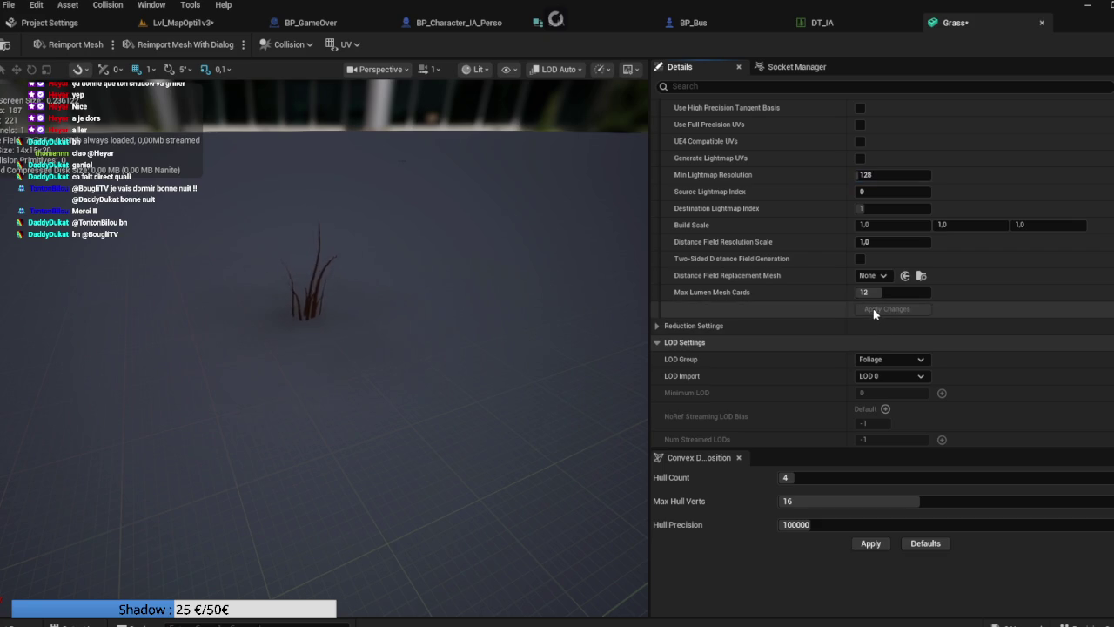
scroll(794, 317, down, 4)
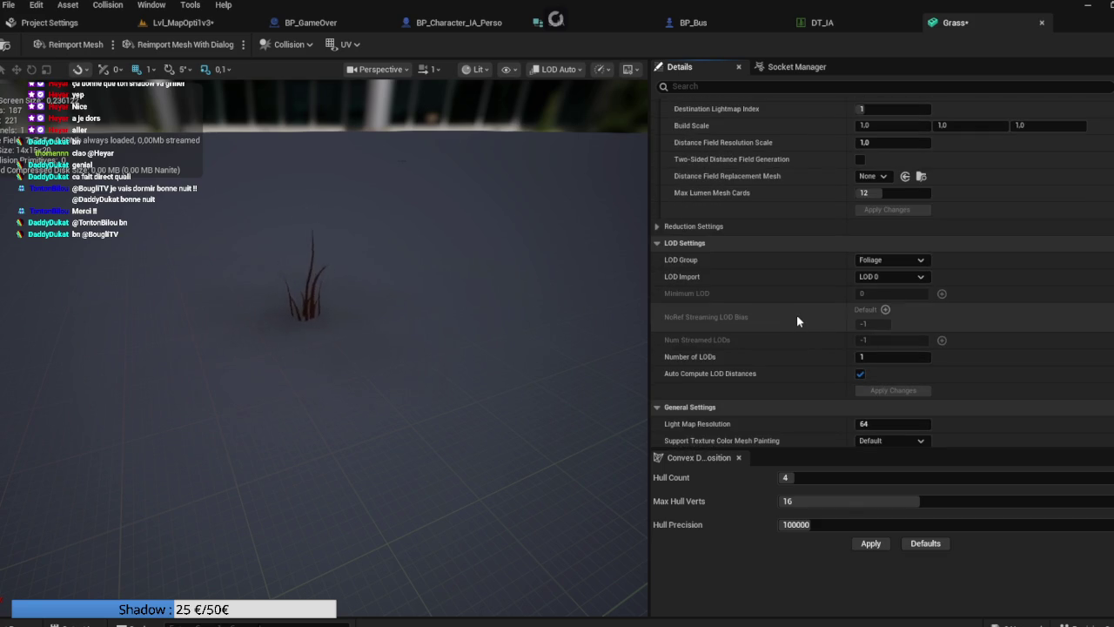
Step: Enter 2 in the LOD count field and apply changes to generate the LODs
click(870, 356)
text(2)
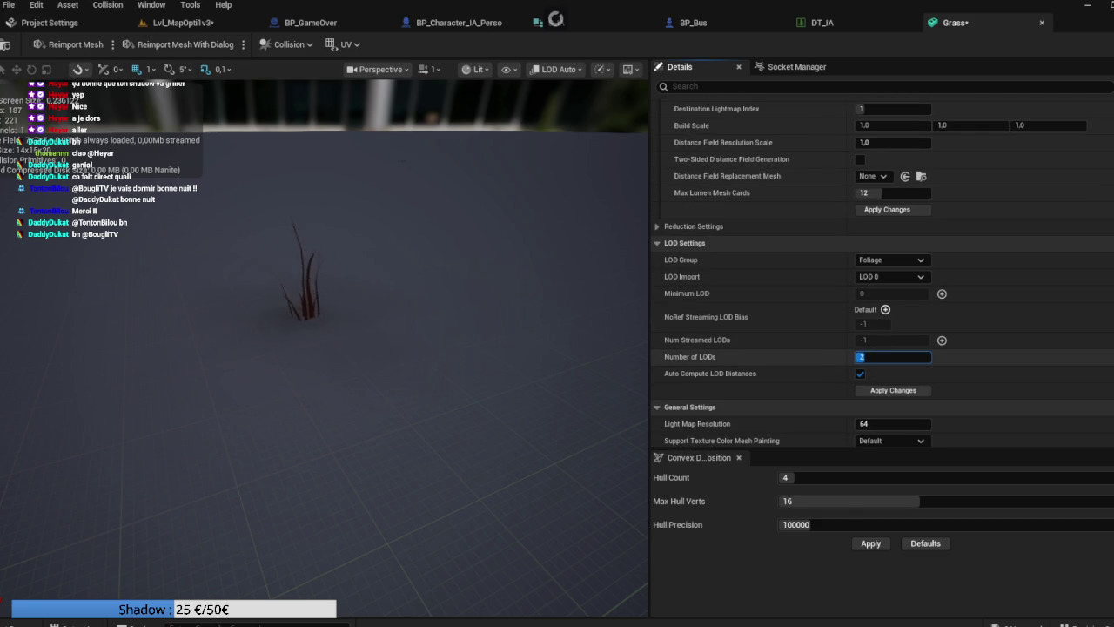
click(865, 394)
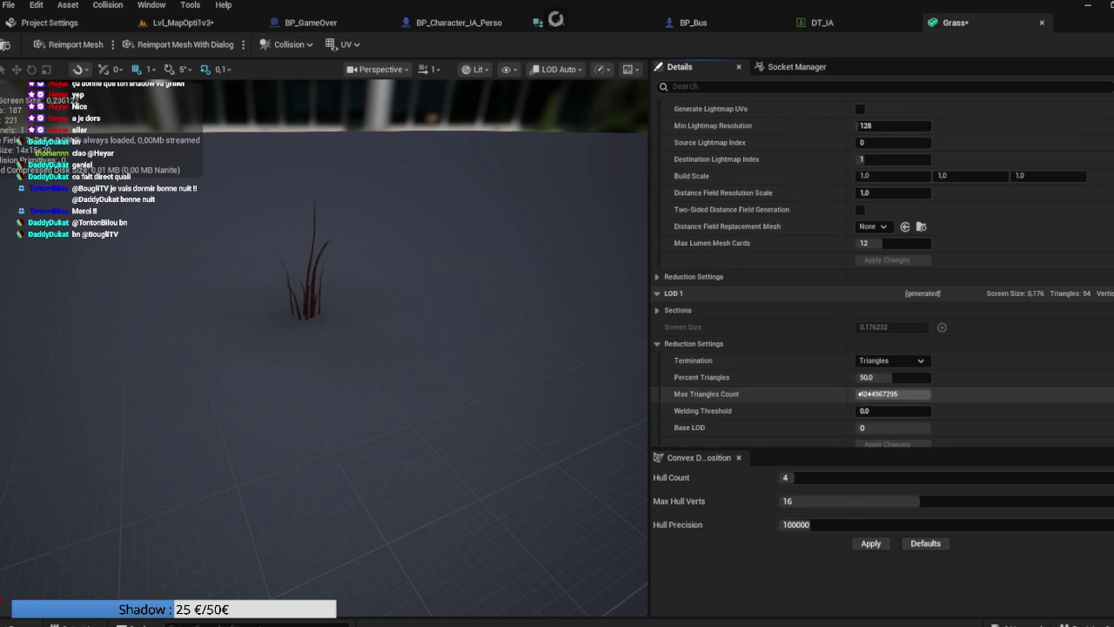
scroll(731, 320, down, 10)
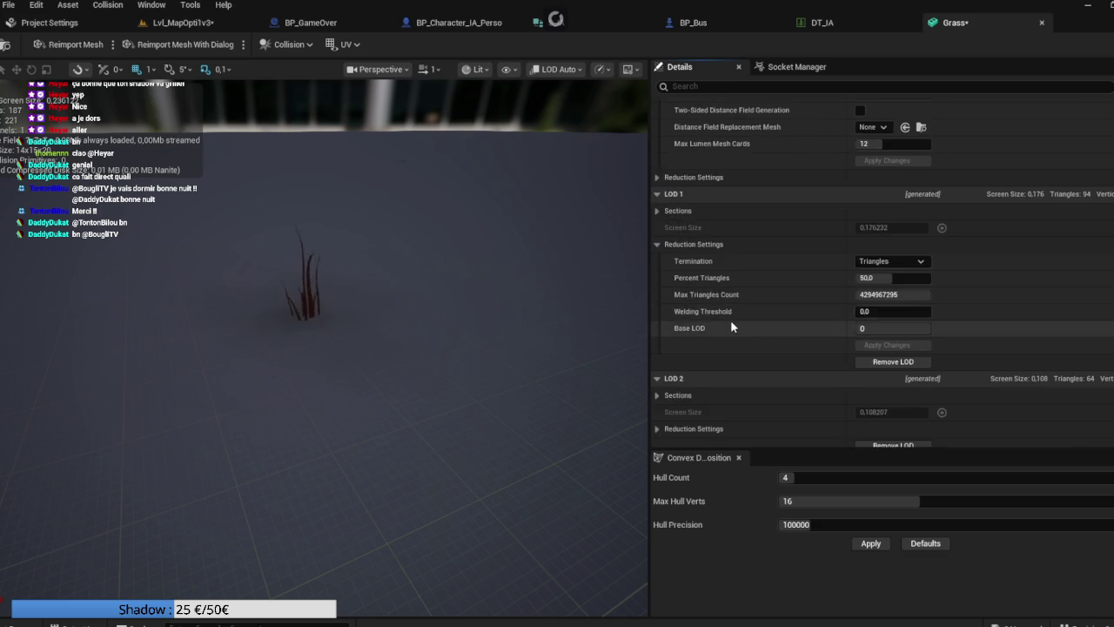
Step: Review the LOD 2 and LOD 3 reduction settings, then return to Lvl_MapOpti1v3
click(658, 230)
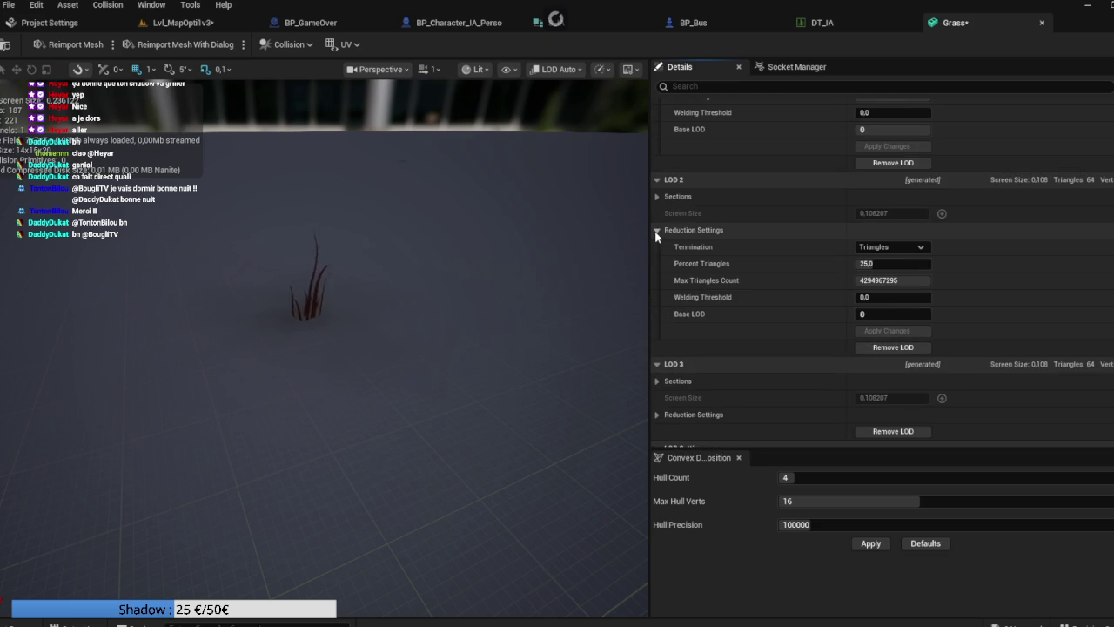
scroll(653, 346, down, 3)
click(657, 336)
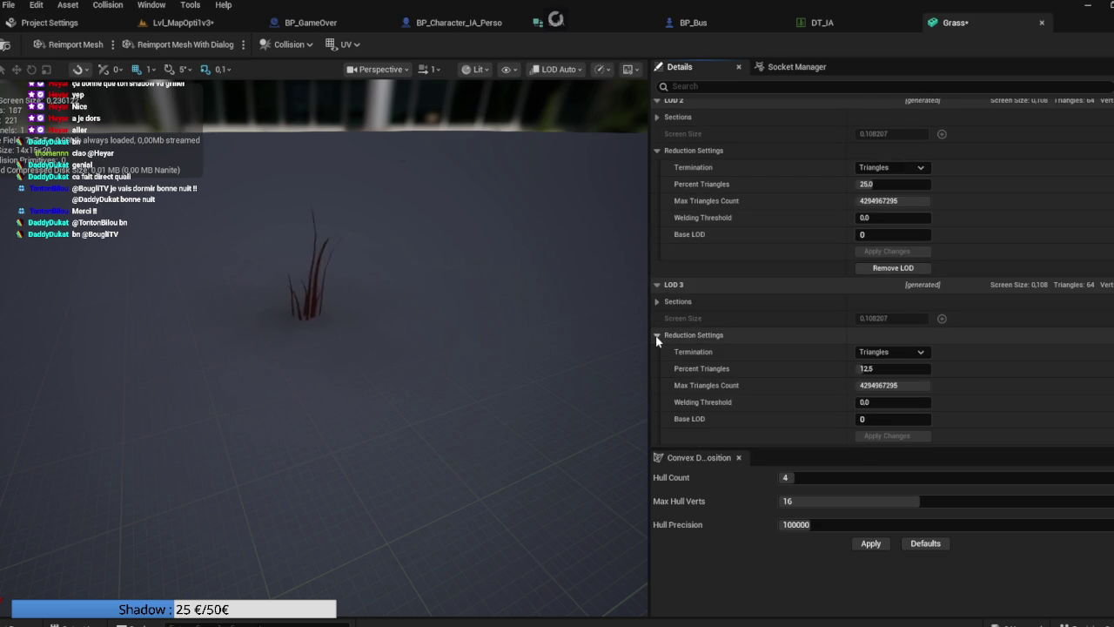
scroll(656, 338, up, 10)
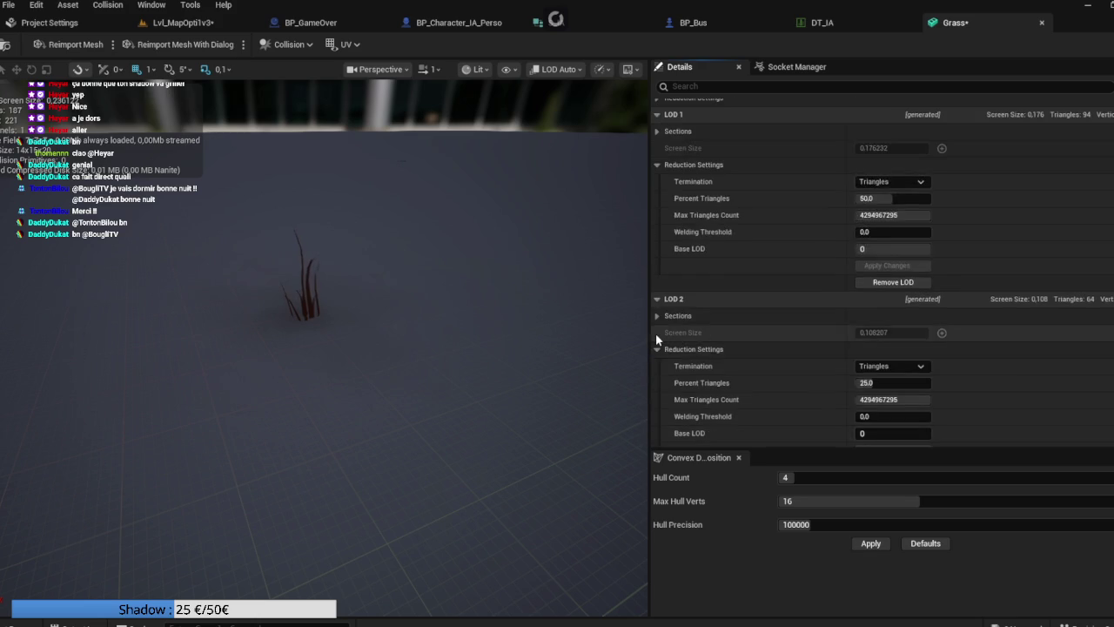
scroll(656, 332, up, 10)
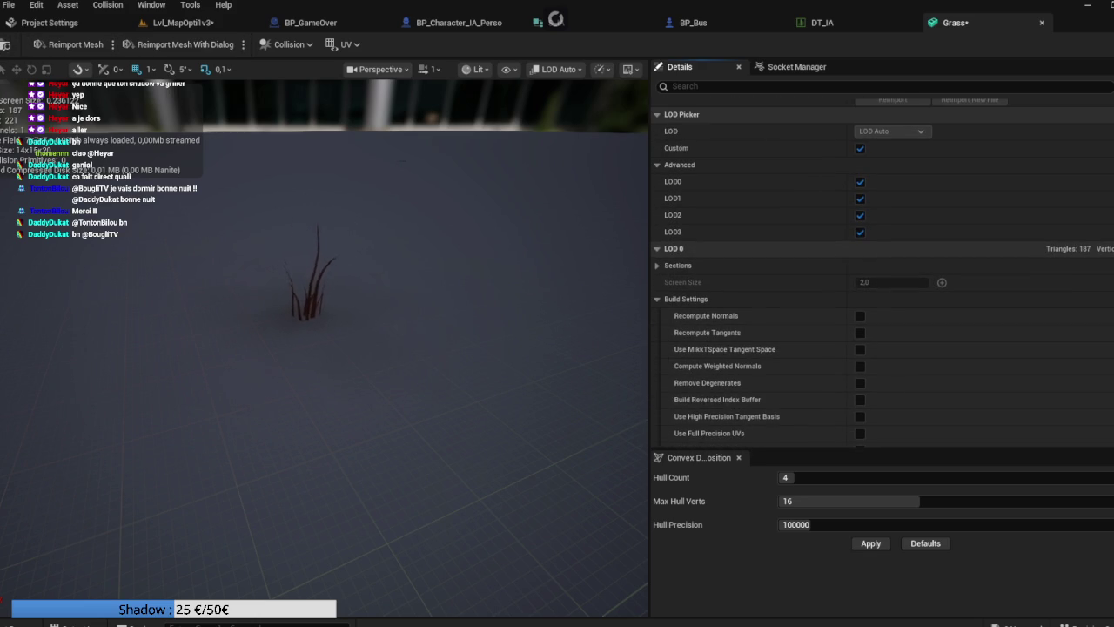
click(150, 25)
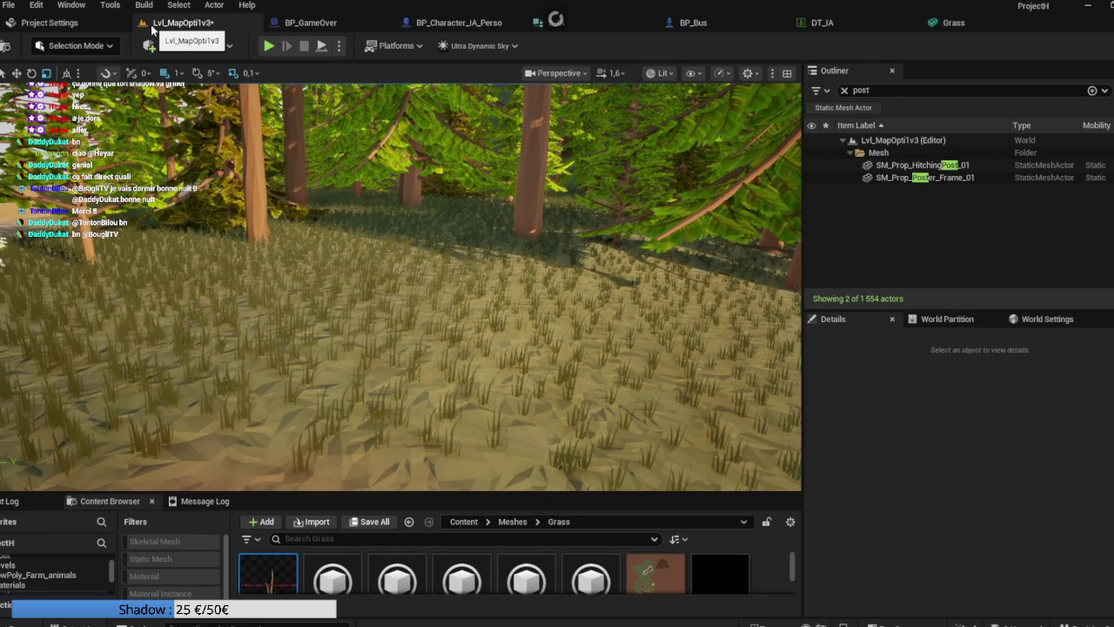
Step: Fly toward the dirt path and trees to inspect the grass, then reopen the Grass editor
mouse_move(386, 231)
mouse_down()
mouse_move(375, 234)
mouse_move(409, 234)
mouse_up()
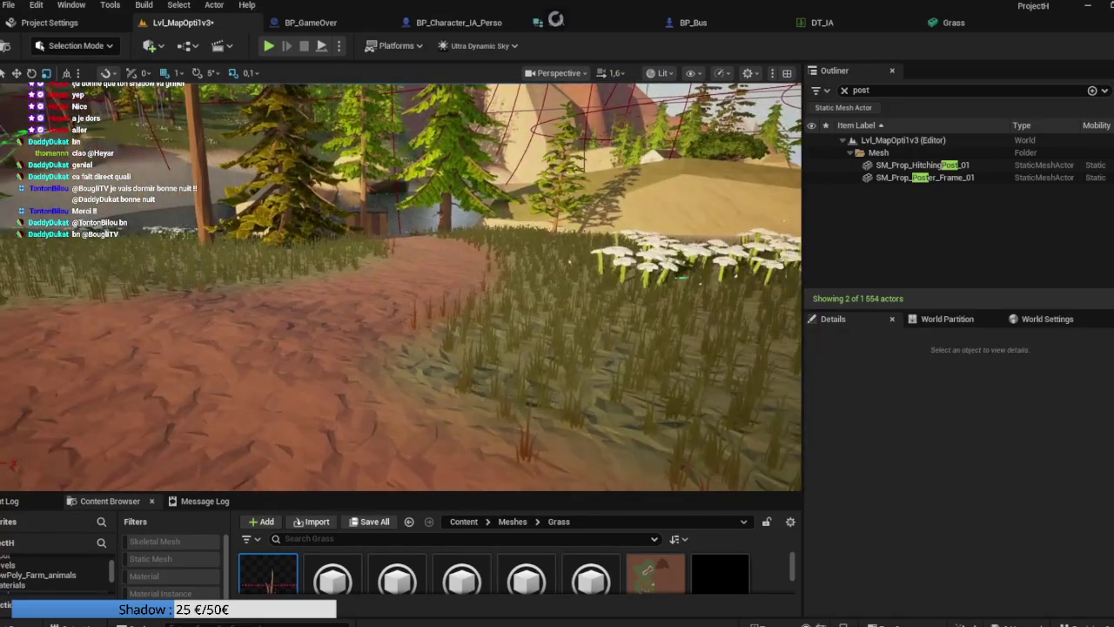
mouse_move(265, 259)
mouse_down()
mouse_move(453, 259)
mouse_move(436, 211)
mouse_up()
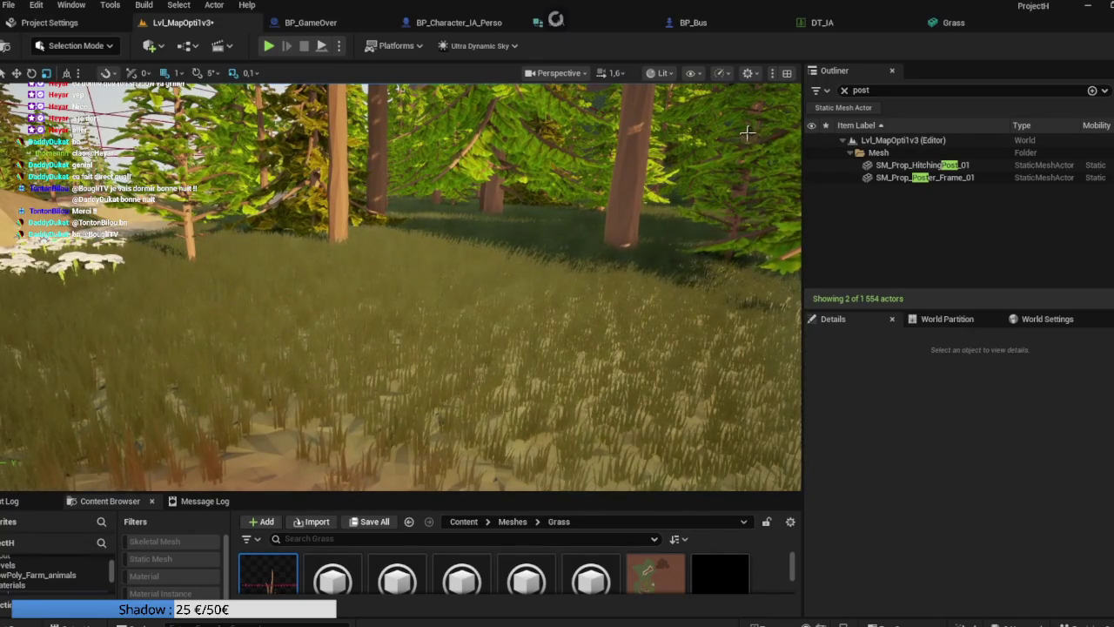
click(966, 26)
scroll(806, 235, up, 10)
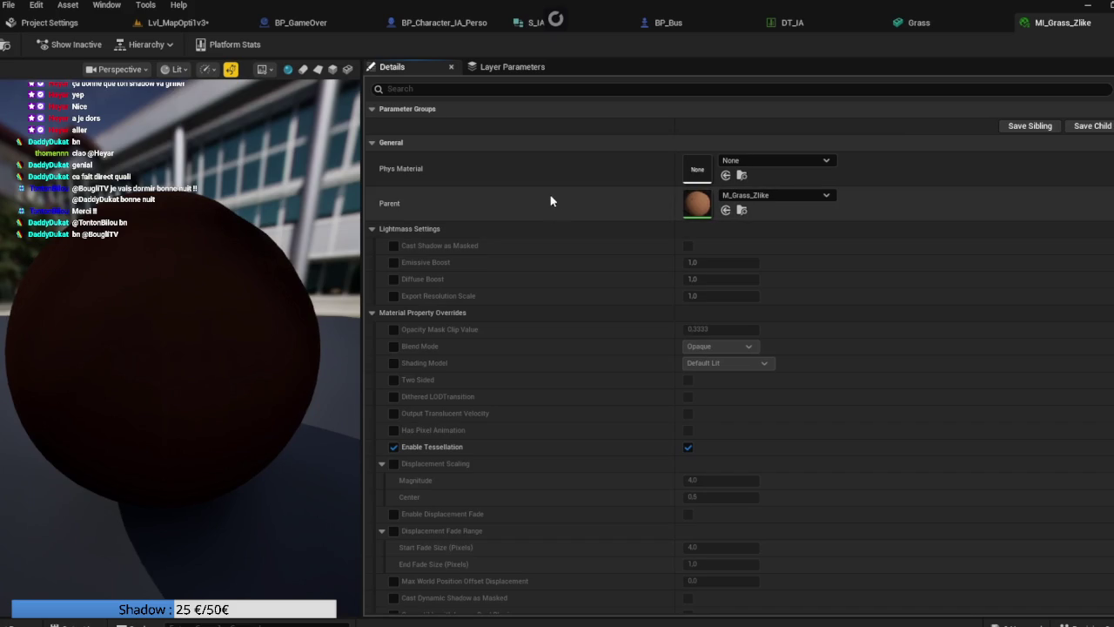
Step: Uncheck the Enable Tessellation override on MI_Grass_Zlike and save it with Ctrl+S
scroll(438, 323, down, 3)
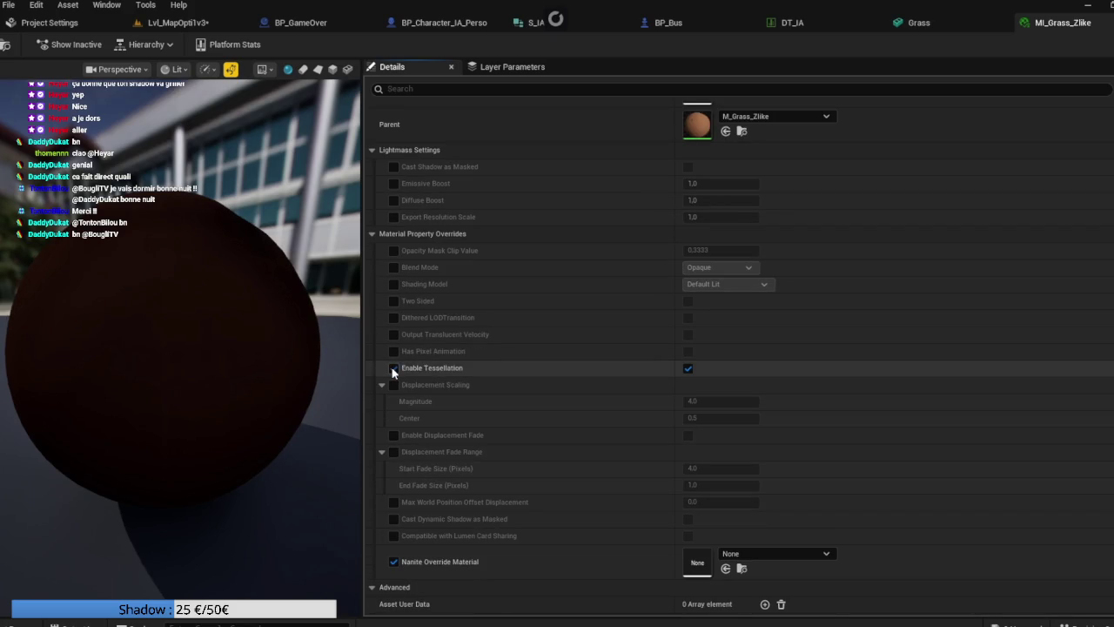
click(393, 368)
scroll(610, 391, down, 2)
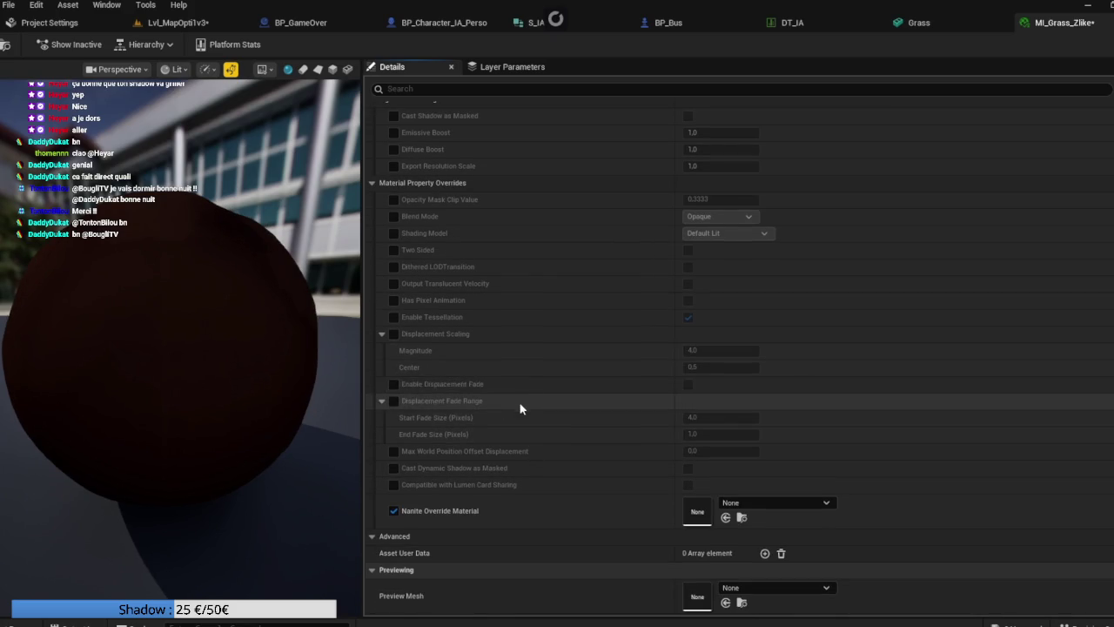
key(ctrl+s)
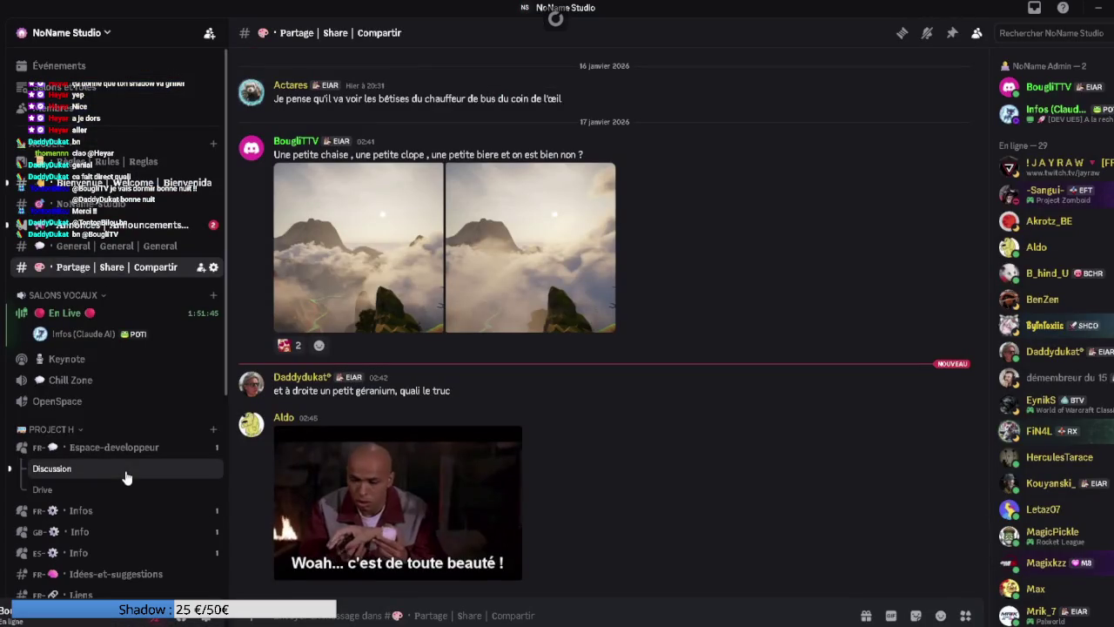
Step: Open Discord's Discussion channel in the developer space and jump to the newest messages
click(126, 477)
scroll(512, 525, down, 3)
scroll(512, 525, down, 10)
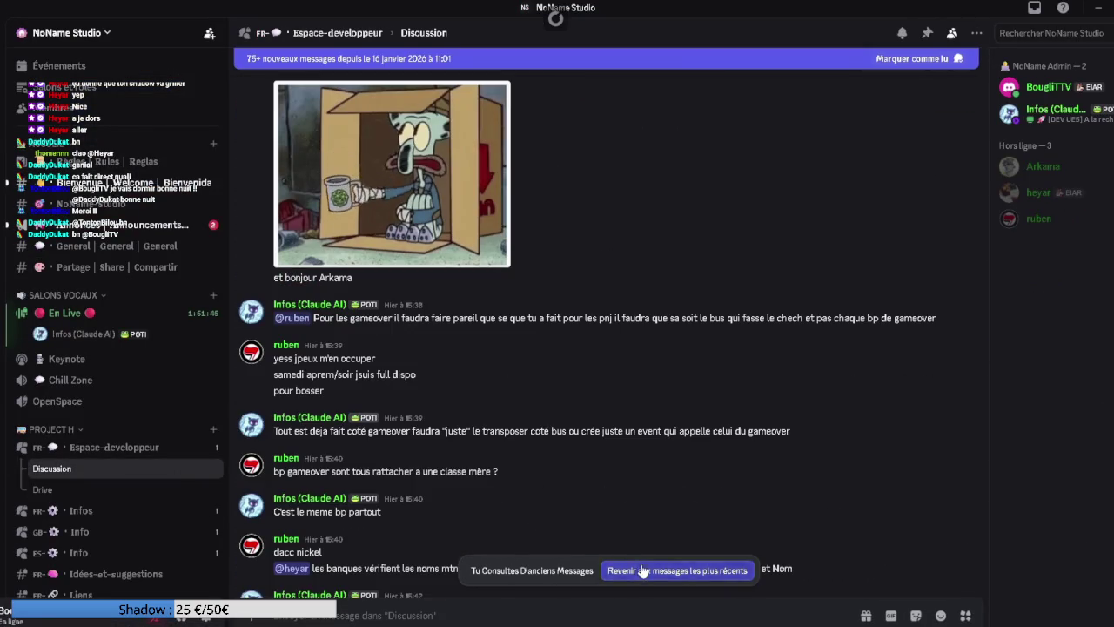
click(643, 570)
mouse_move(642, 621)
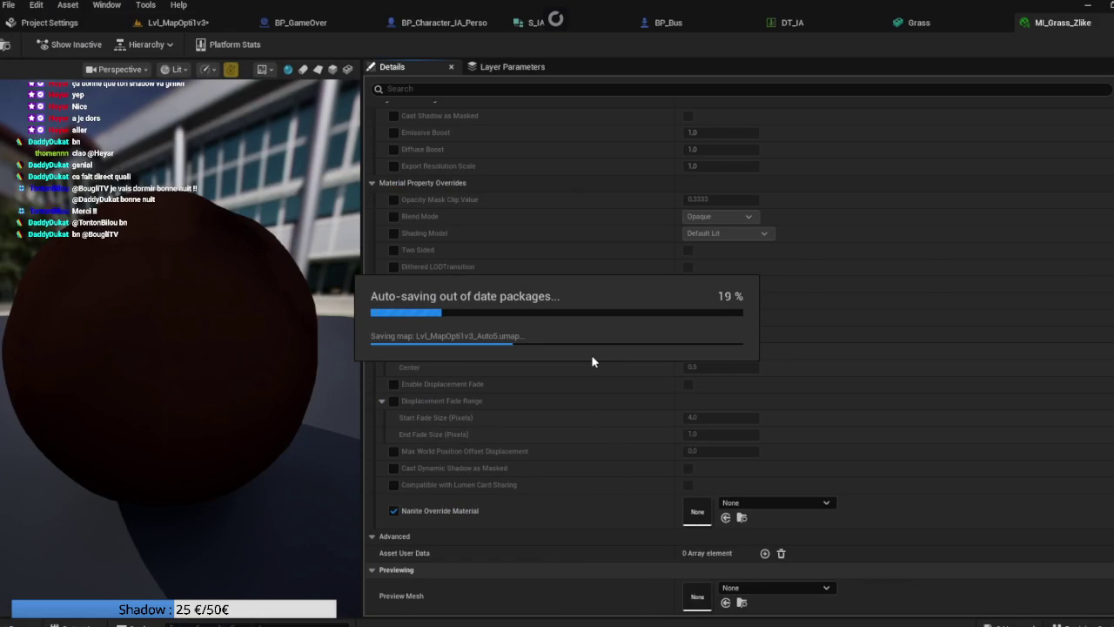
Step: Save MI_Grass_Zlike with Enable Tessellation left off, glancing at Lvl_MapOpti1v3 before returning
click(393, 317)
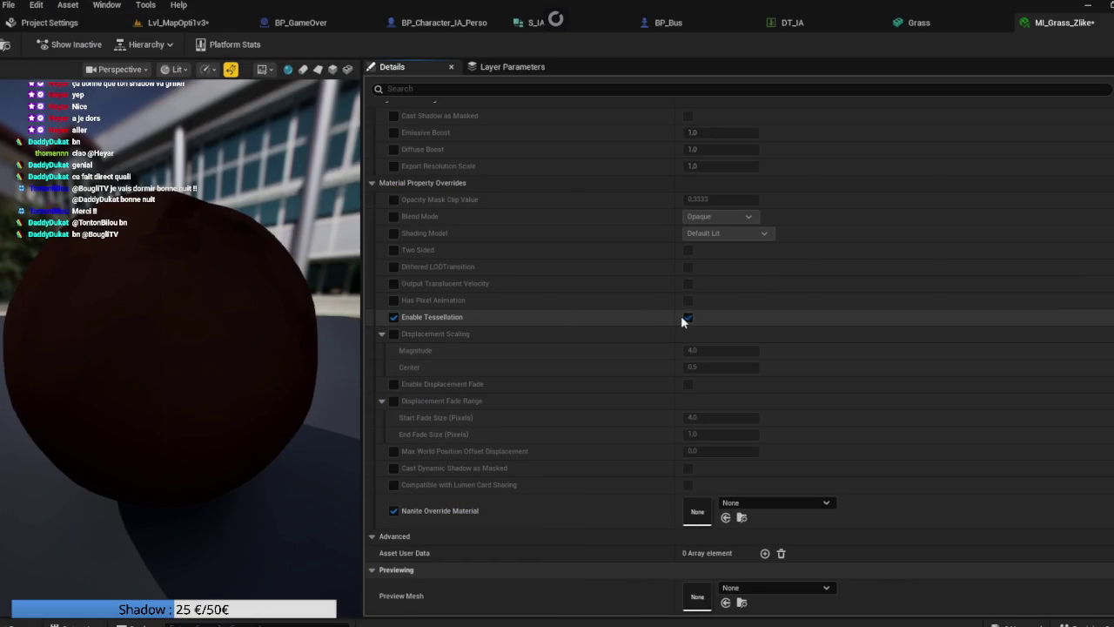
click(391, 318)
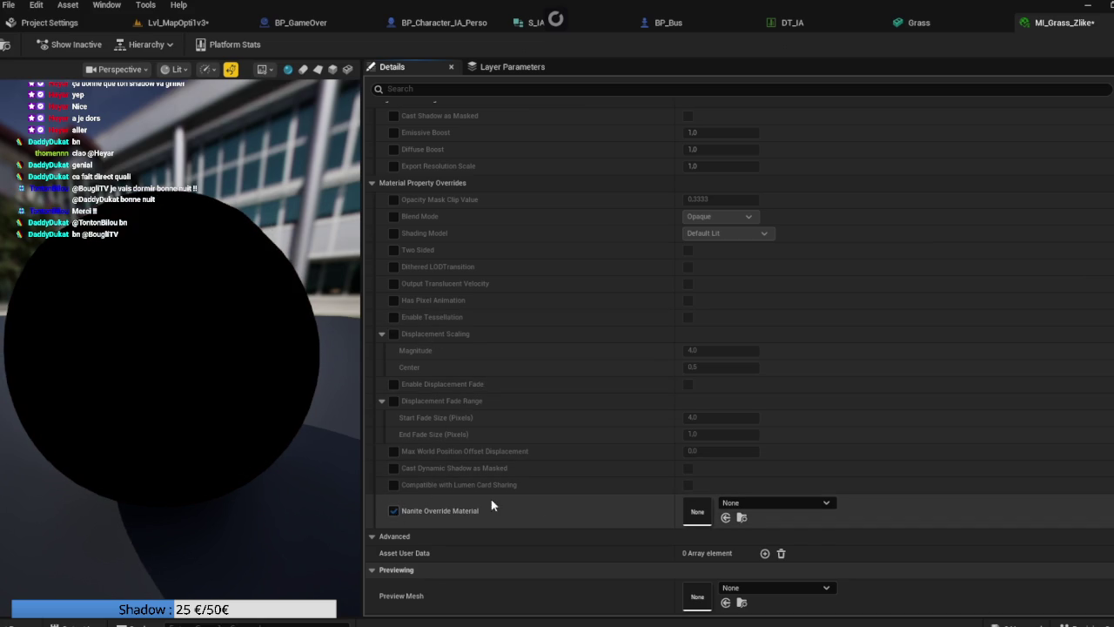
scroll(492, 505, up, 5)
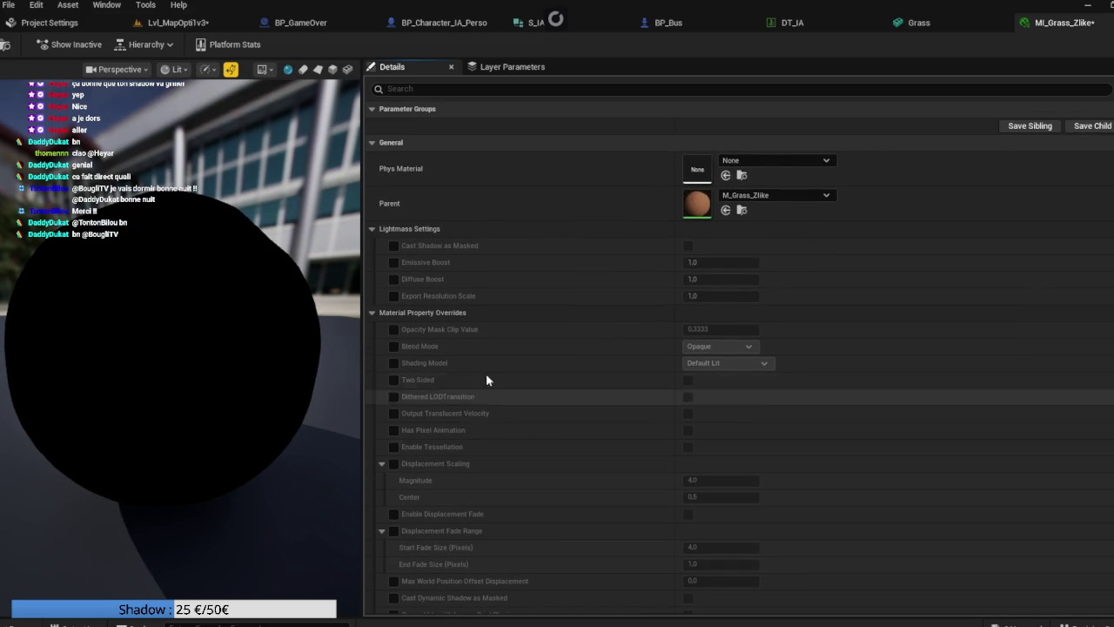
click(4, 45)
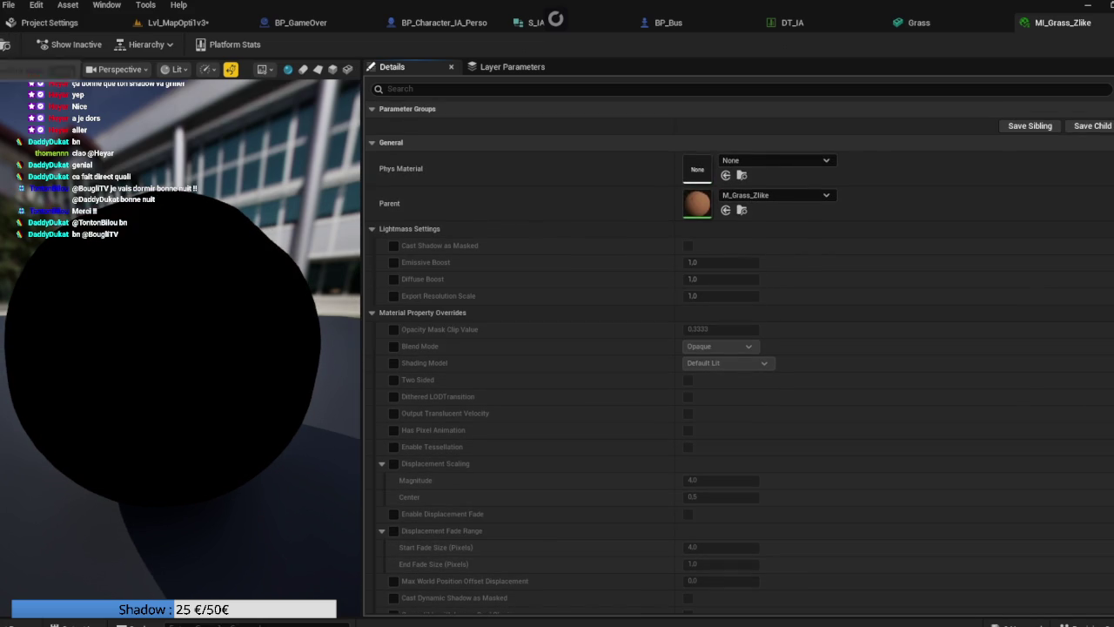
click(183, 23)
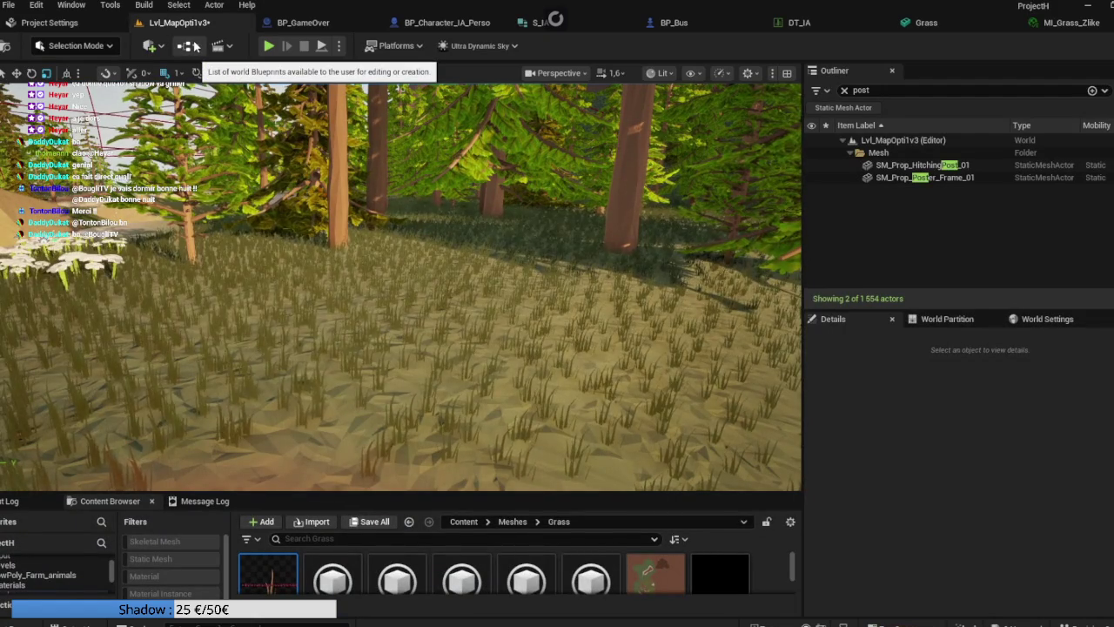
click(1044, 26)
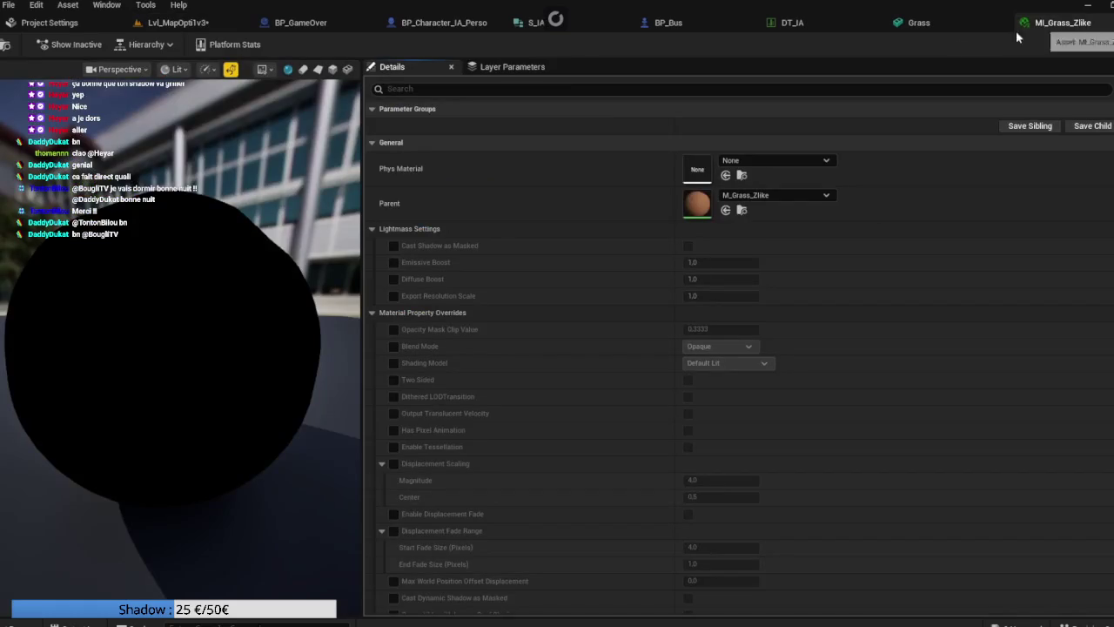
Step: Open the parent M_Grass_Zlike from the instance and frame its Wind + interaction logic nodes
double_click(708, 203)
drag(512, 264, 736, 254)
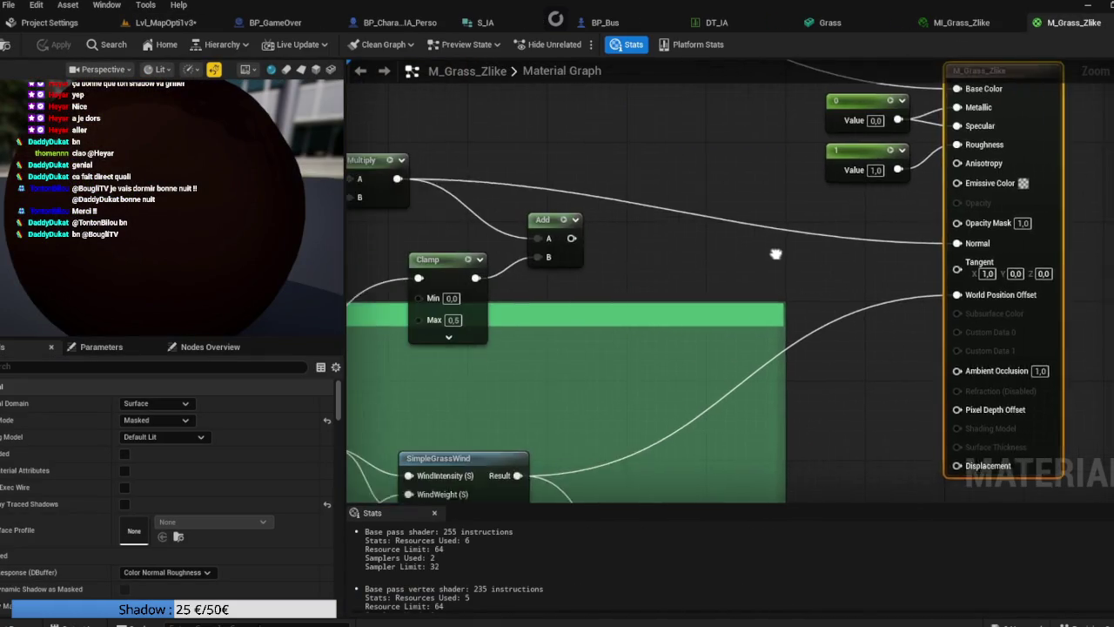
scroll(736, 254, down, 5)
scroll(632, 262, up, 1)
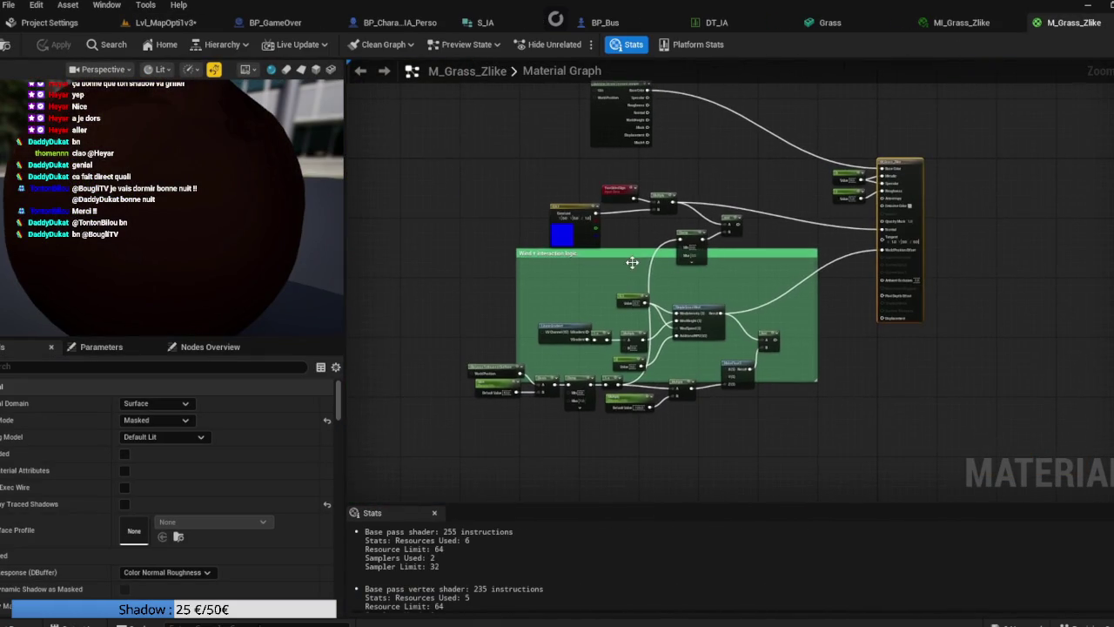
scroll(632, 262, up, 4)
mouse_move(614, 277)
mouse_down()
mouse_move(596, 121)
mouse_move(683, 114)
mouse_move(642, 112)
mouse_move(435, 187)
mouse_move(561, 183)
mouse_move(772, 112)
mouse_up()
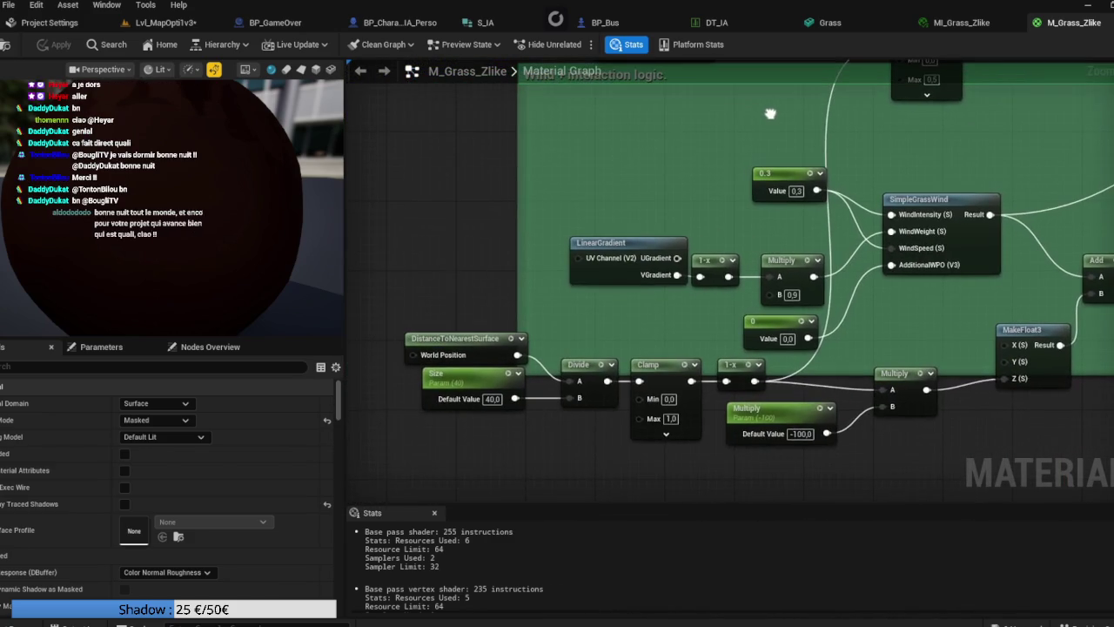
Step: Delete the Size/Divide/Clamp/1-x/Multiply interaction chain, then the Add and MakeFloat3 nodes
mouse_move(645, 417)
mouse_down()
mouse_move(775, 374)
mouse_move(930, 370)
mouse_up()
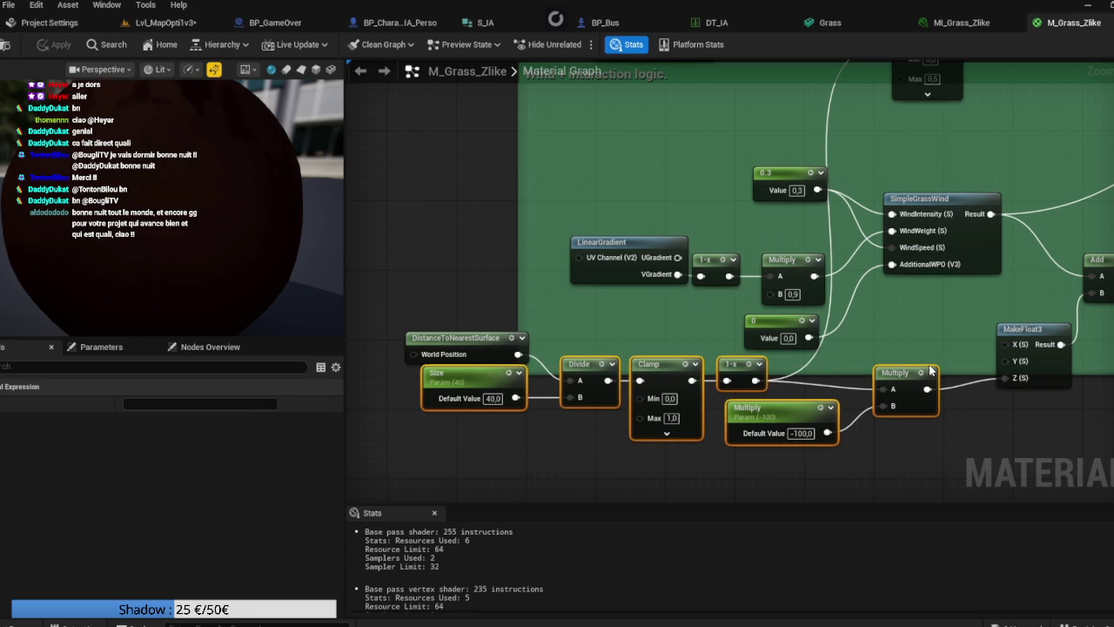
key(Delete)
mouse_move(737, 390)
mouse_down()
mouse_move(673, 400)
mouse_move(691, 434)
mouse_move(902, 294)
mouse_up()
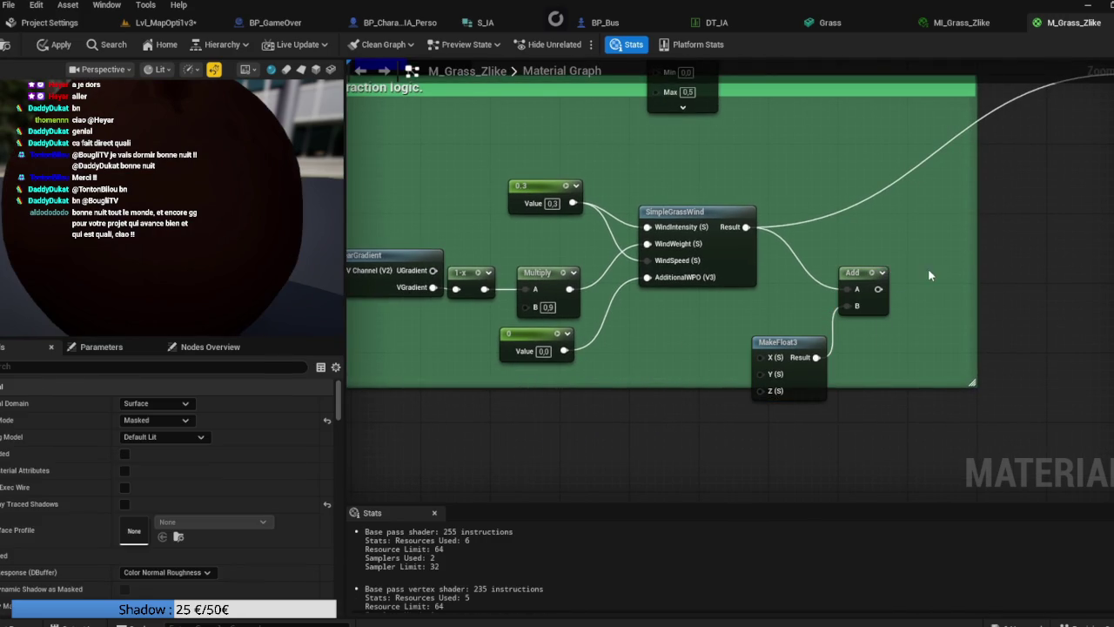
key(Delete)
Step: Delete the leftover Clamp and Add nodes and the wind comment box
drag(808, 192, 760, 414)
mouse_move(741, 368)
mouse_down()
mouse_move(708, 331)
mouse_move(668, 235)
mouse_up()
key(Delete)
mouse_move(721, 202)
mouse_down()
mouse_move(795, 203)
mouse_move(592, 323)
mouse_move(606, 342)
mouse_move(813, 420)
mouse_move(888, 400)
mouse_move(895, 377)
mouse_move(861, 316)
mouse_move(854, 258)
mouse_move(618, 244)
mouse_move(656, 219)
mouse_move(711, 208)
mouse_move(823, 209)
mouse_up()
Step: Tidy the wind nodes: shift the constant right and move LinearGradient, 1-x, Multiply and 0 up
click(571, 162)
drag(488, 202, 569, 202)
mouse_move(782, 264)
mouse_down()
mouse_move(801, 162)
mouse_move(771, 150)
mouse_move(522, 231)
mouse_move(777, 173)
mouse_move(532, 232)
mouse_move(740, 146)
mouse_up()
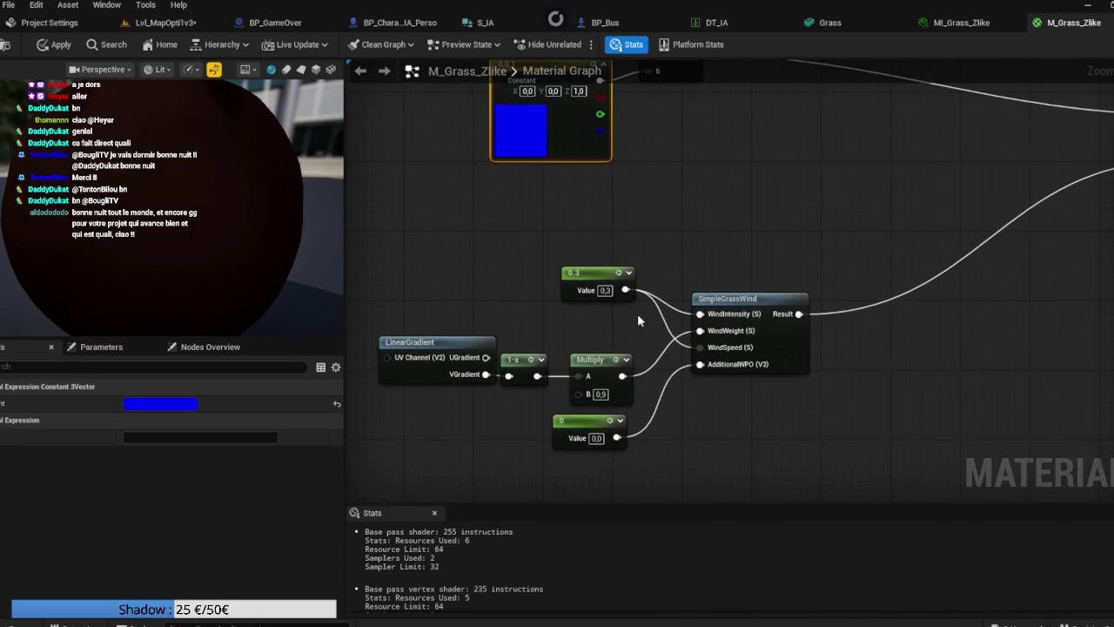
drag(486, 397, 558, 364)
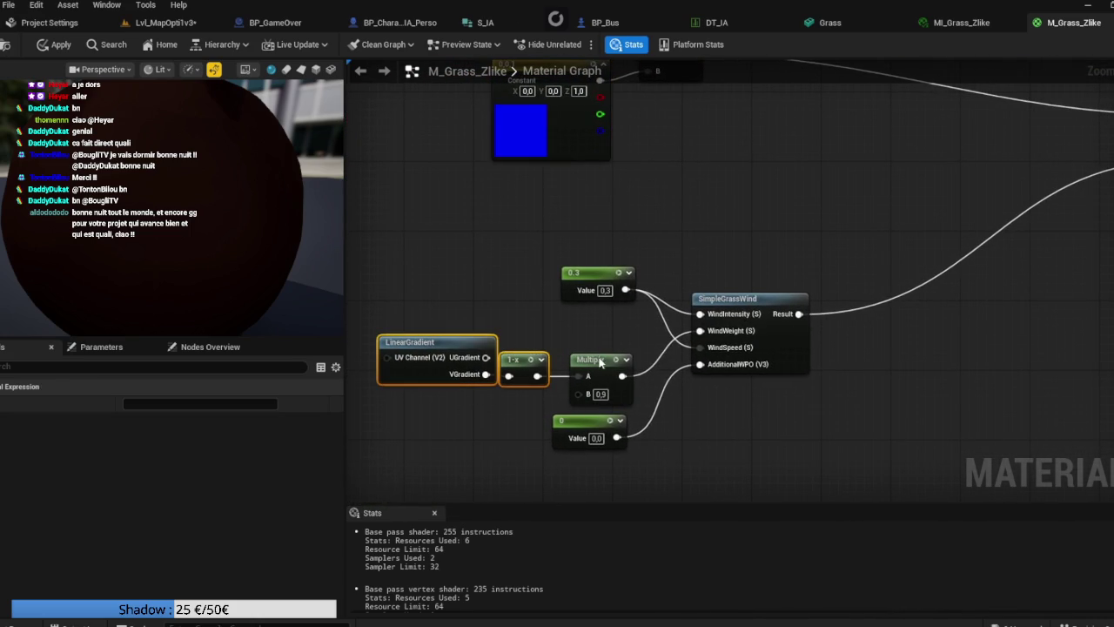
mouse_move(462, 406)
mouse_down()
mouse_move(582, 370)
mouse_move(585, 310)
mouse_up()
drag(583, 424, 592, 371)
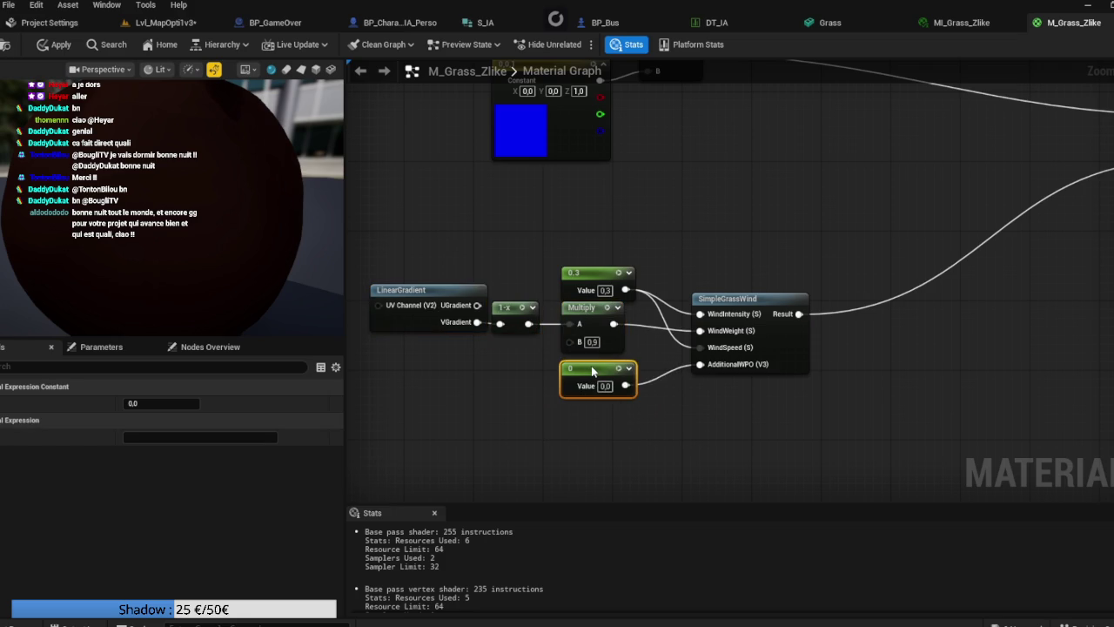
drag(594, 285, 594, 276)
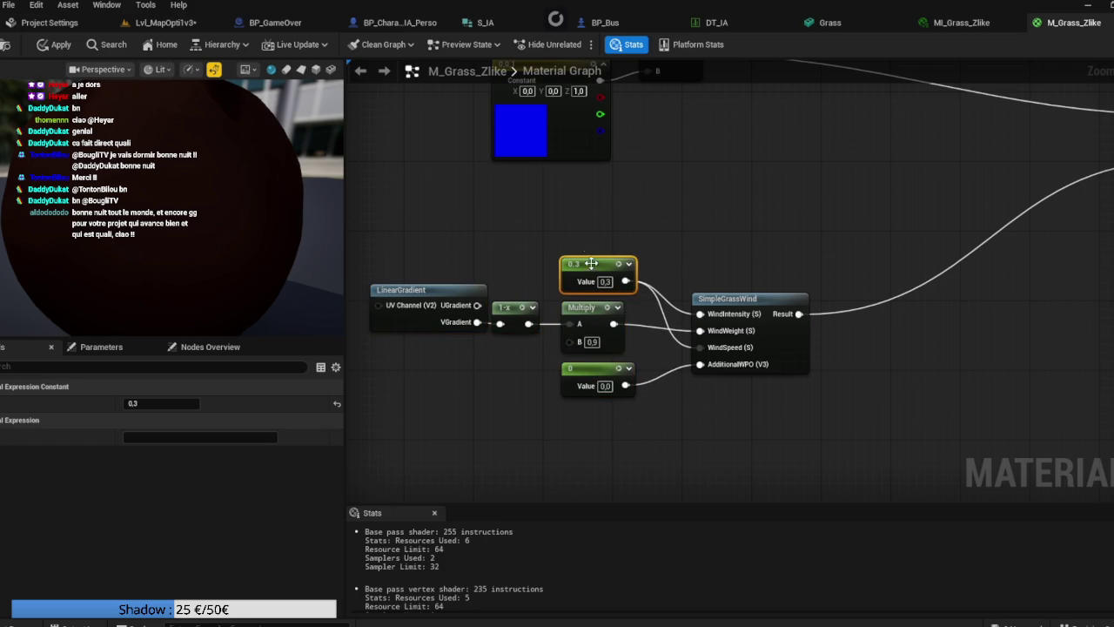
click(593, 243)
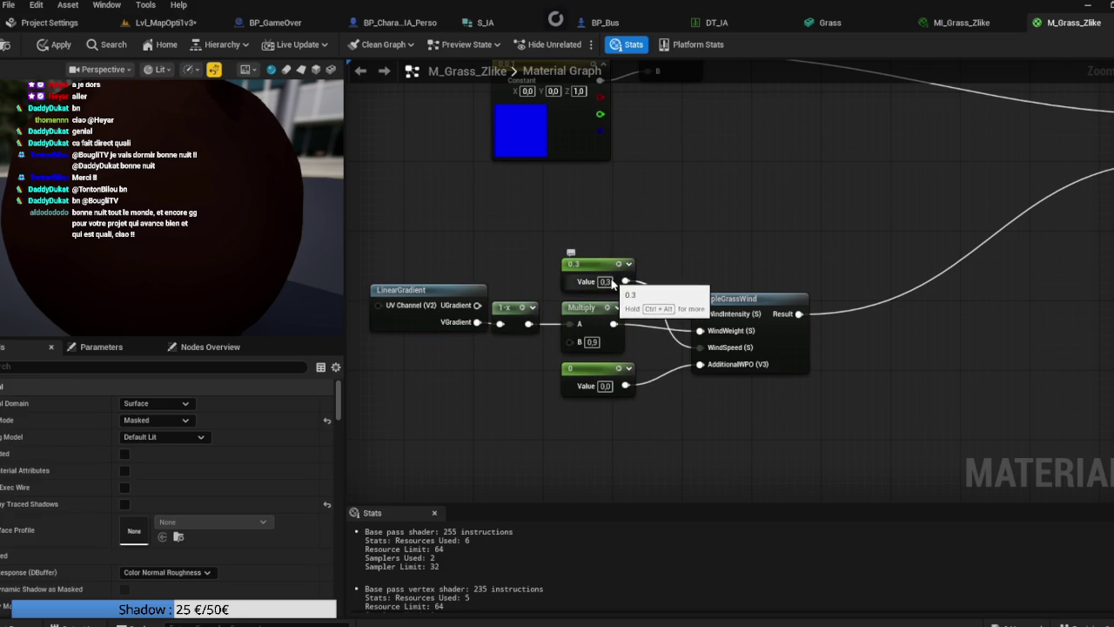
Step: Lower the wind intensity constant from 0.3 to 0.1 and apply the material
click(605, 282)
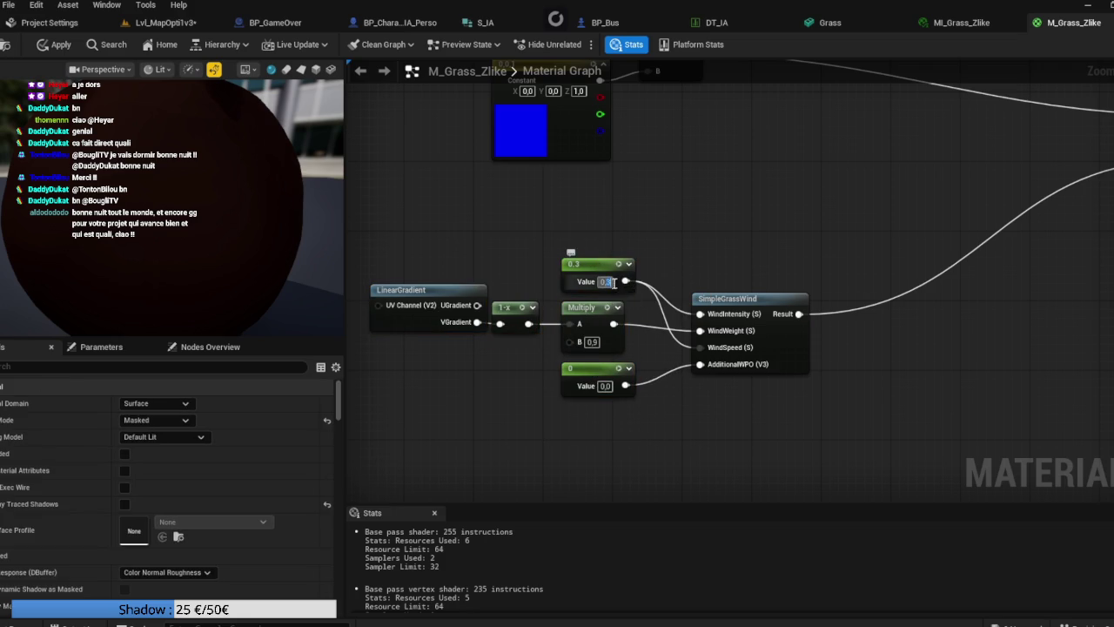
text(0,2)
key(Return)
click(605, 282)
text(0,1)
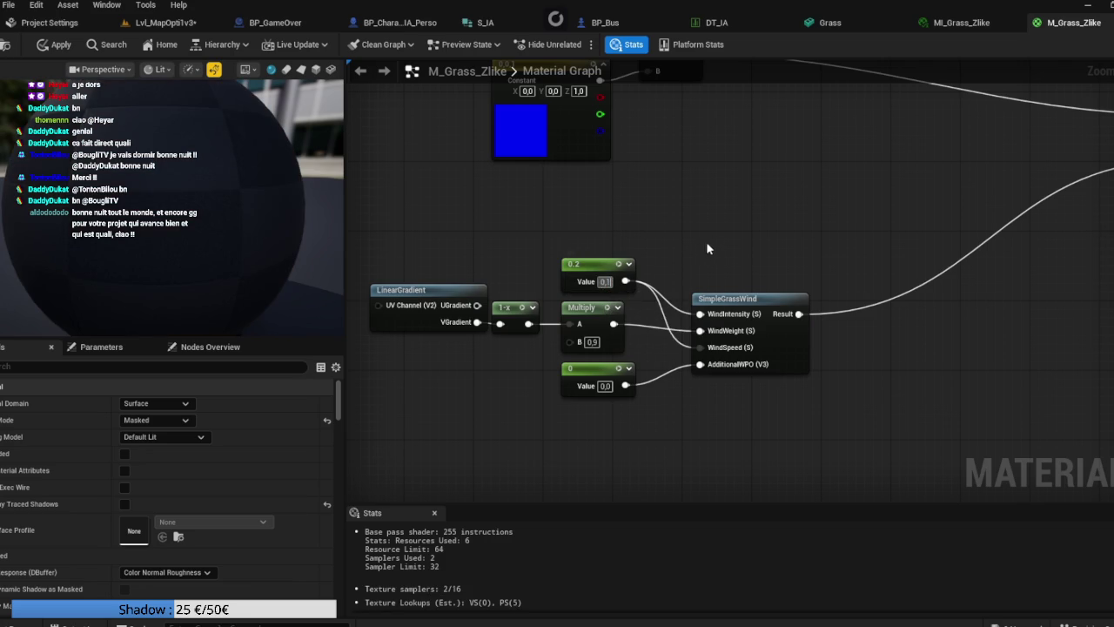
drag(738, 206, 681, 214)
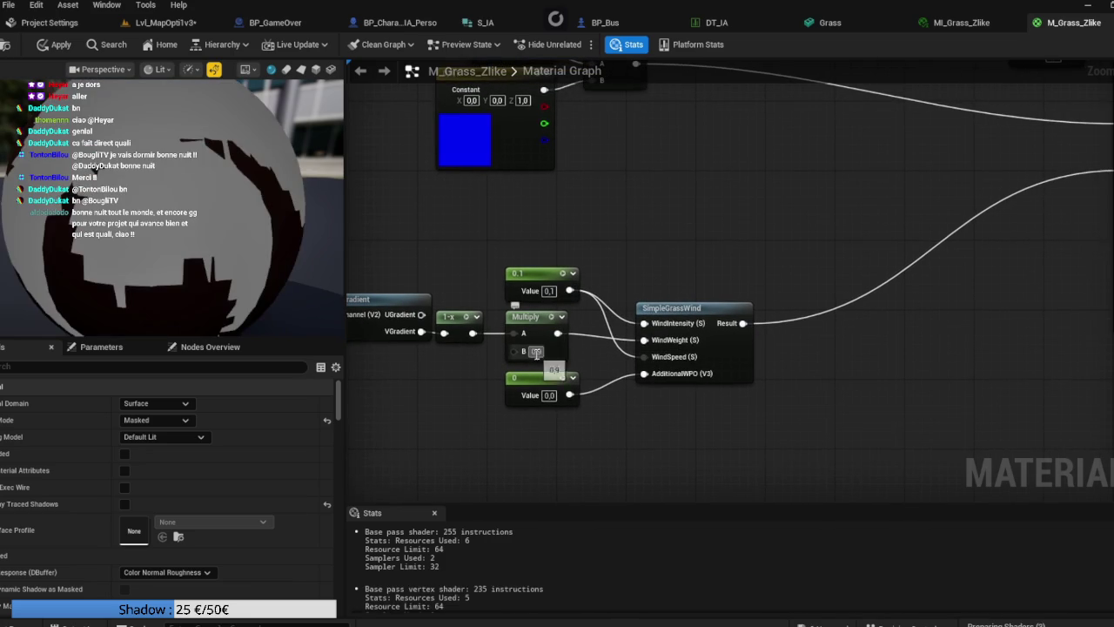
click(56, 46)
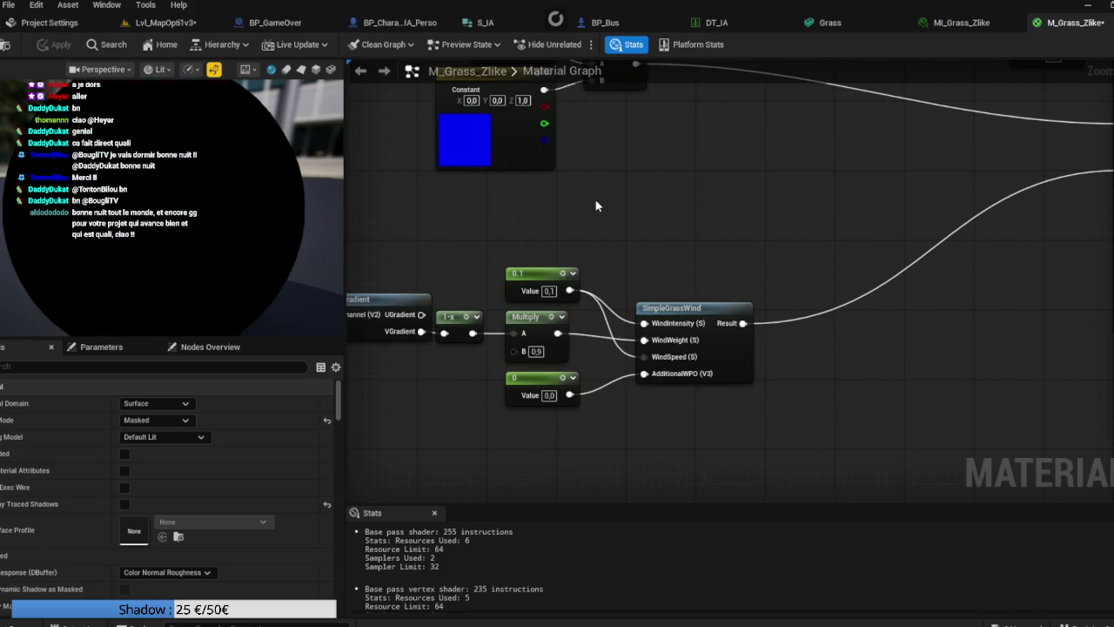
click(182, 26)
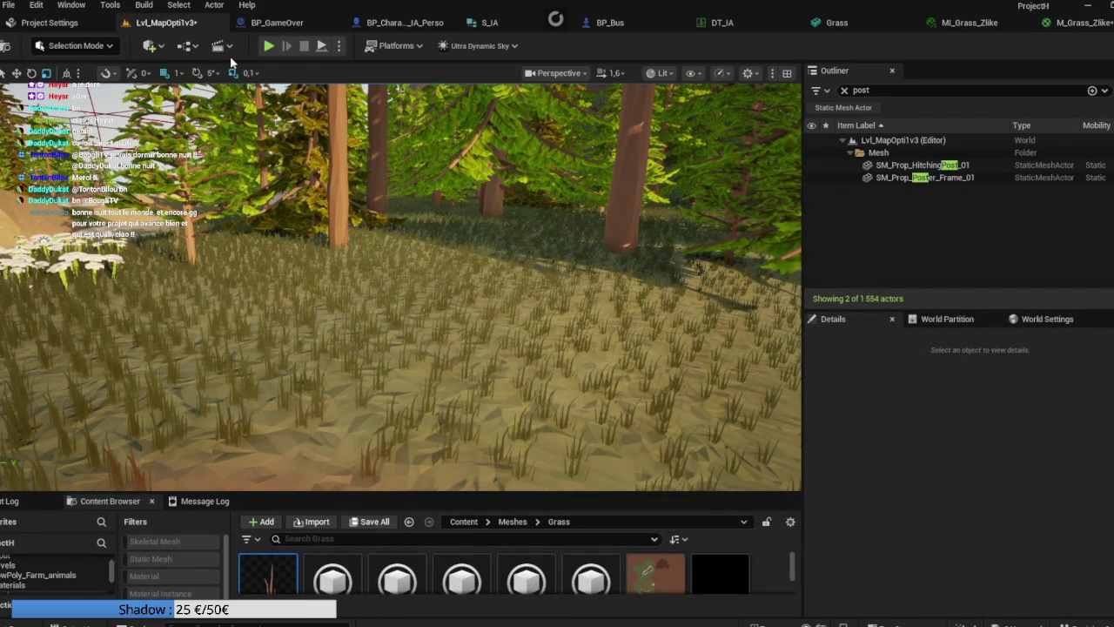
click(1079, 23)
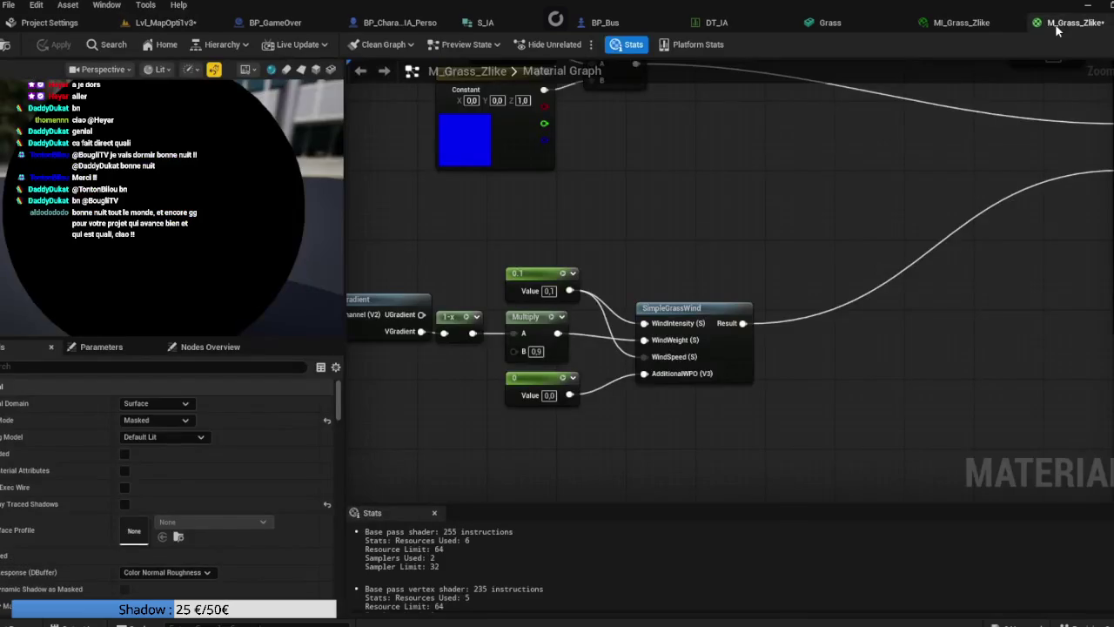
mouse_move(722, 135)
mouse_down()
mouse_move(572, 179)
mouse_move(512, 209)
mouse_move(520, 230)
mouse_move(791, 205)
mouse_move(656, 236)
mouse_move(483, 332)
mouse_move(416, 397)
mouse_up()
Step: Set the roughness constant to 0 and the first constant to 0.5, and feed Metallic from the 0 constant
click(797, 281)
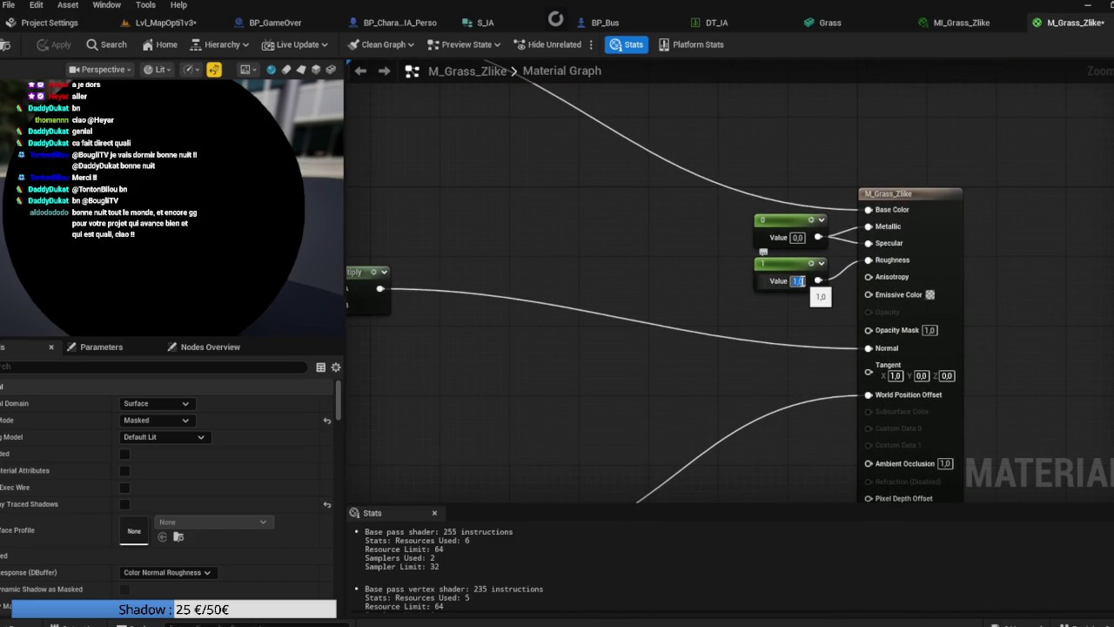
text(0)
key(Return)
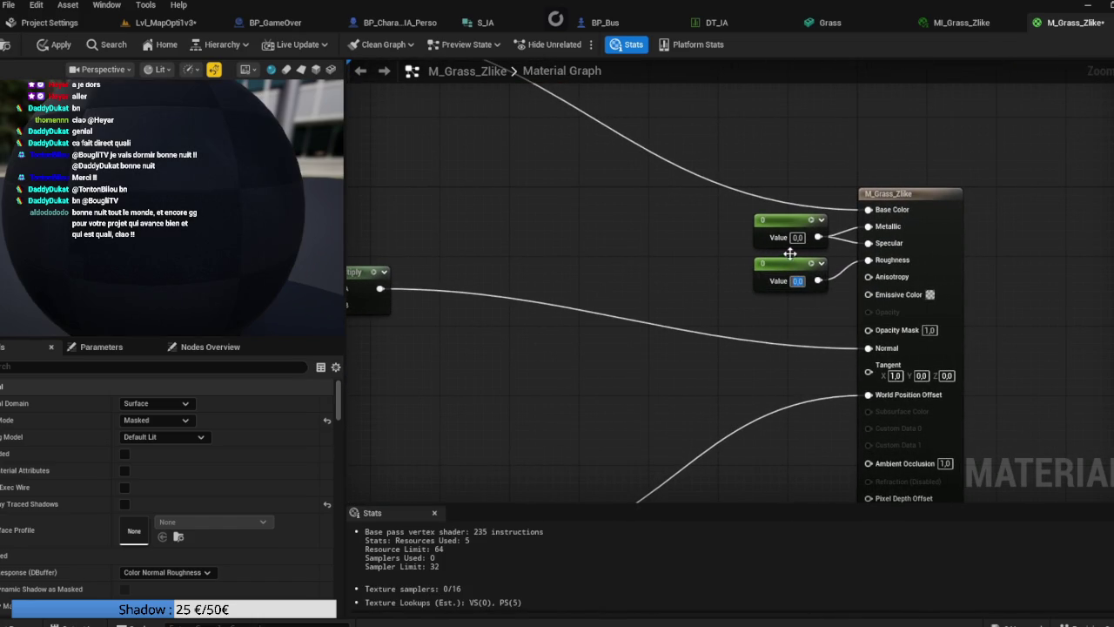
click(798, 237)
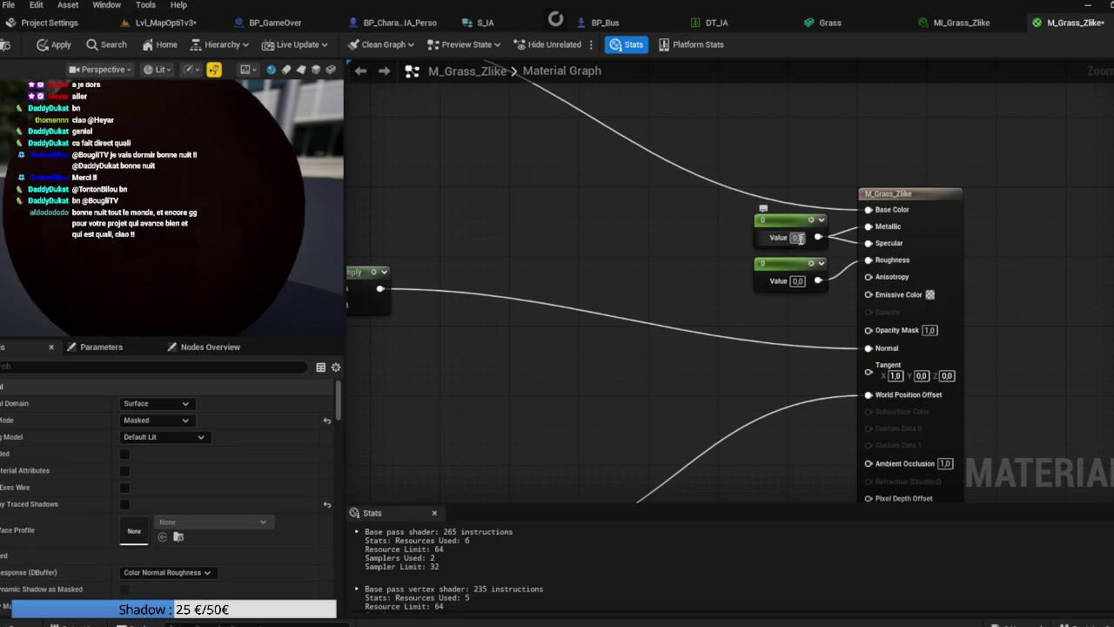
text(0,5)
key(Return)
click(797, 280)
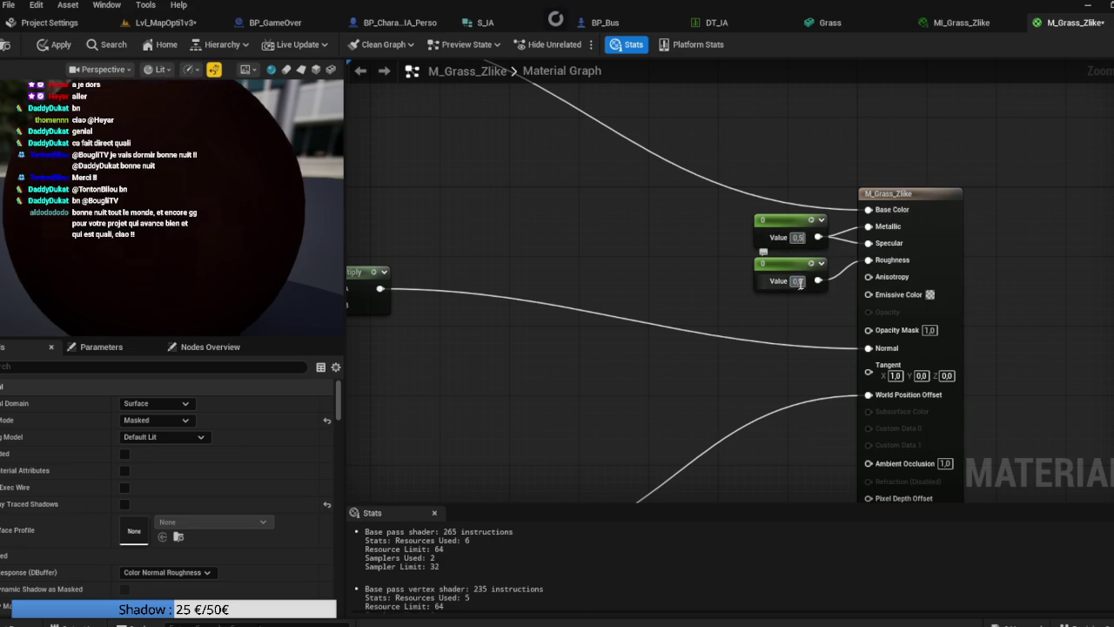
click(775, 323)
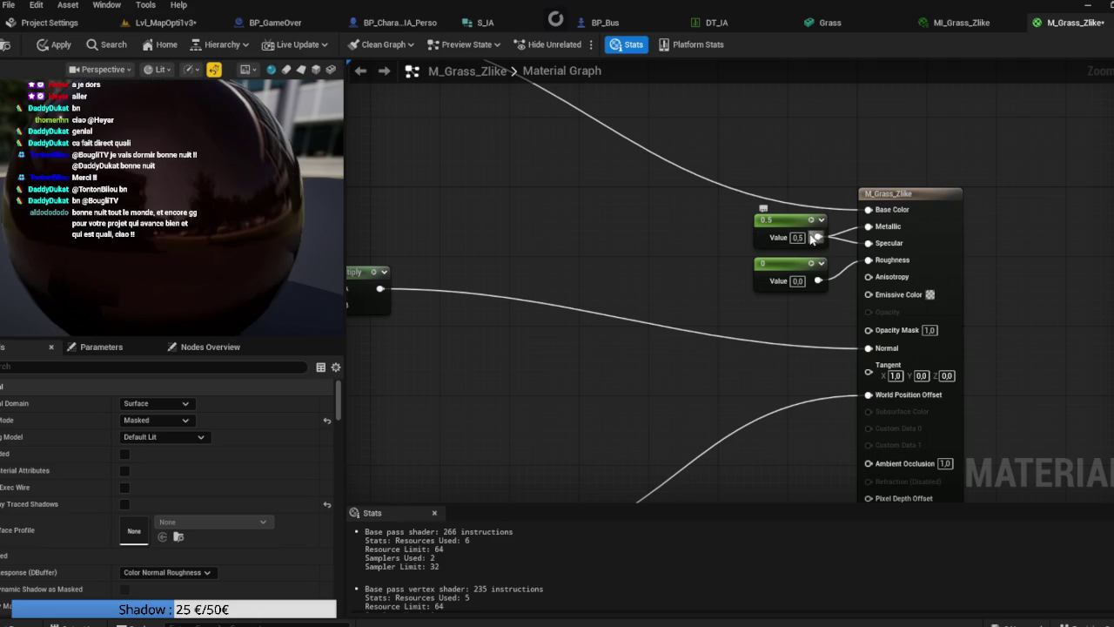
drag(820, 281, 868, 226)
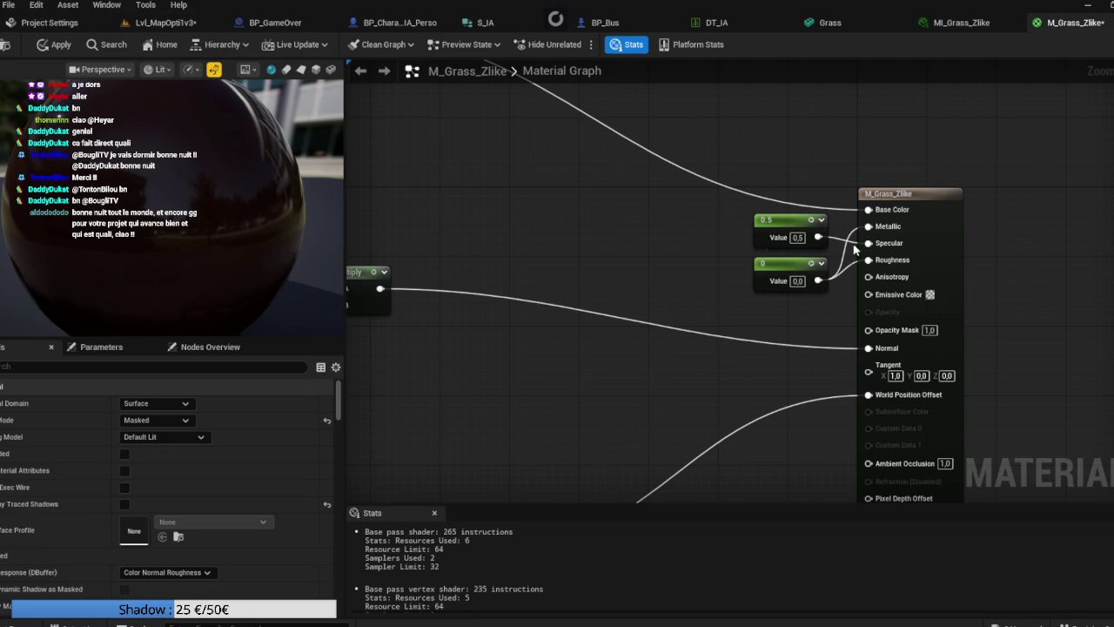
Step: Duplicate the 0 constant as a value-1 constant and wire it into Base Color
click(784, 263)
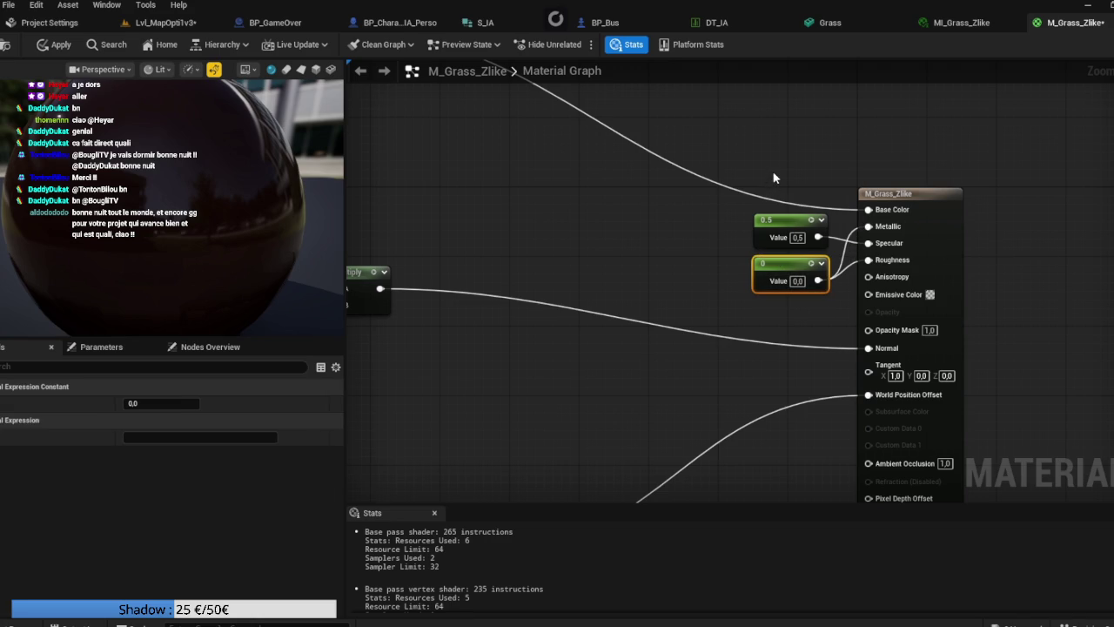
key(ctrl+d)
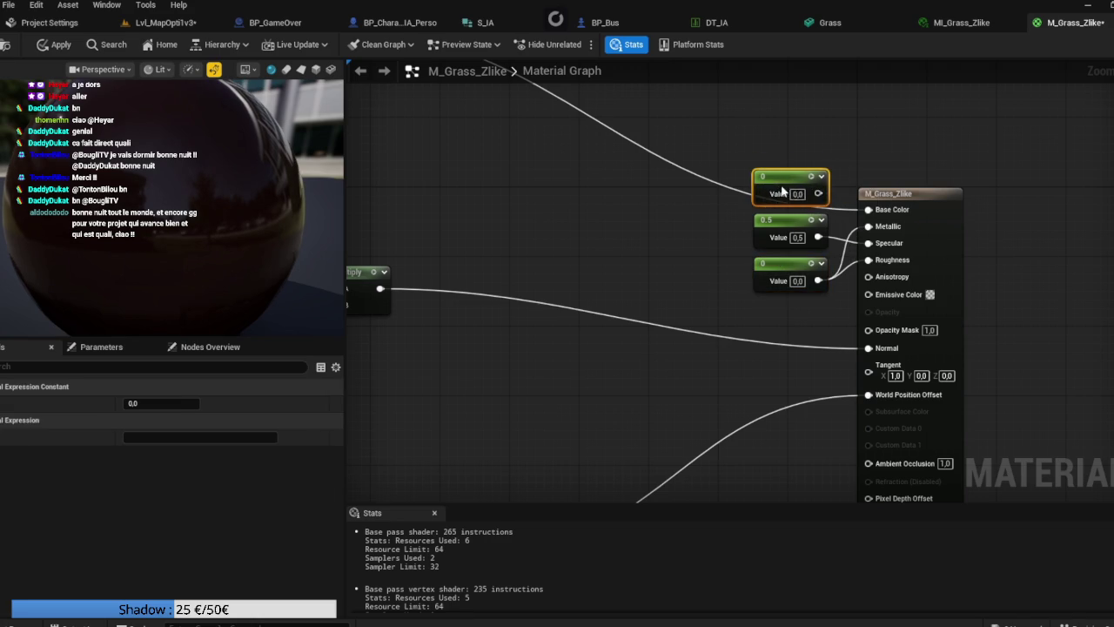
click(798, 194)
text(0.1)
key(Return)
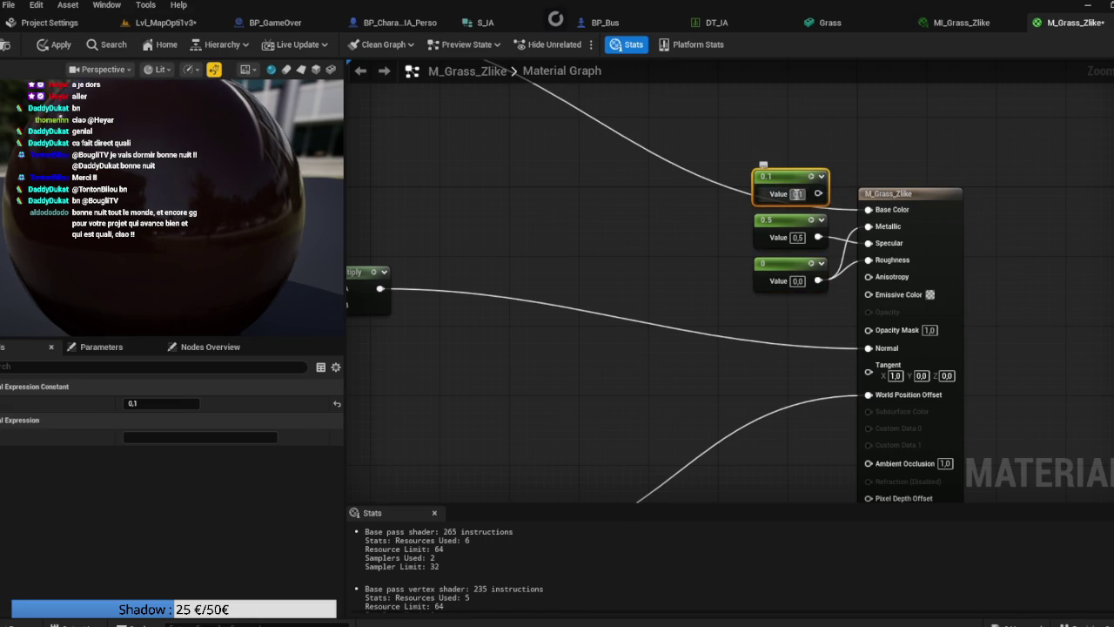
key(Return)
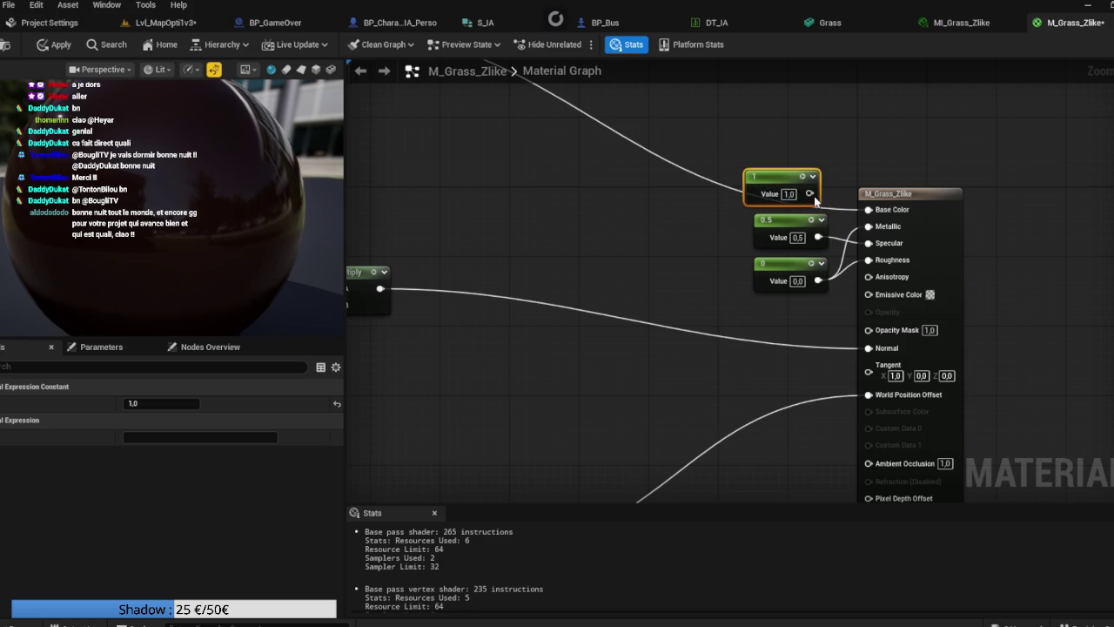
drag(816, 193, 868, 210)
drag(782, 187, 790, 187)
Step: Set the third constant and the Base Color constant to 0.5, and the Metallic constant to 0
click(797, 280)
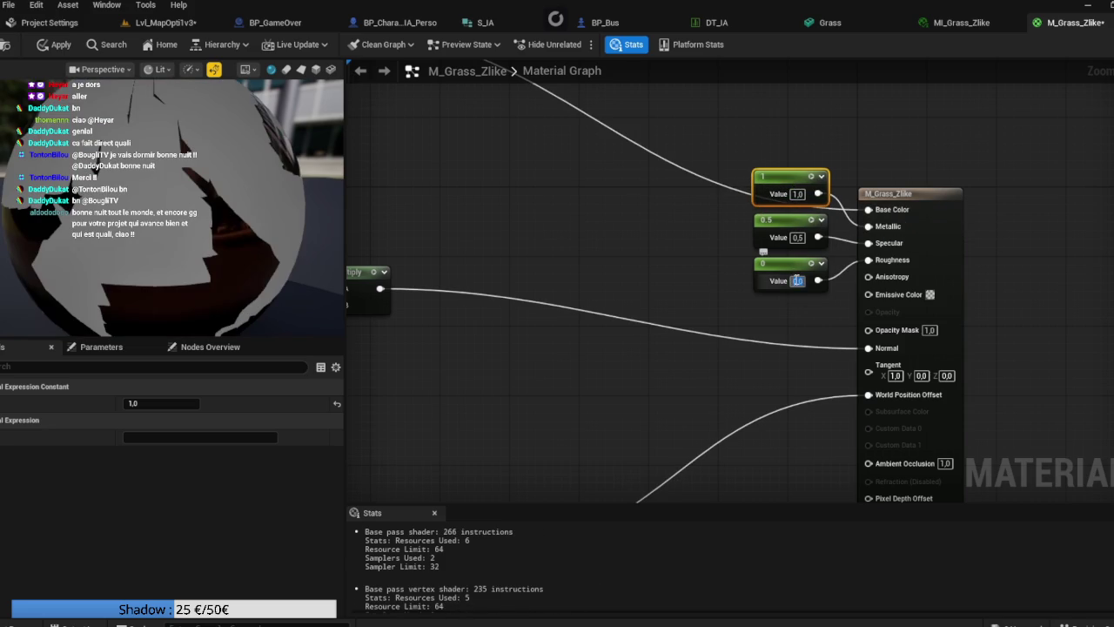
text(0.5)
key(Return)
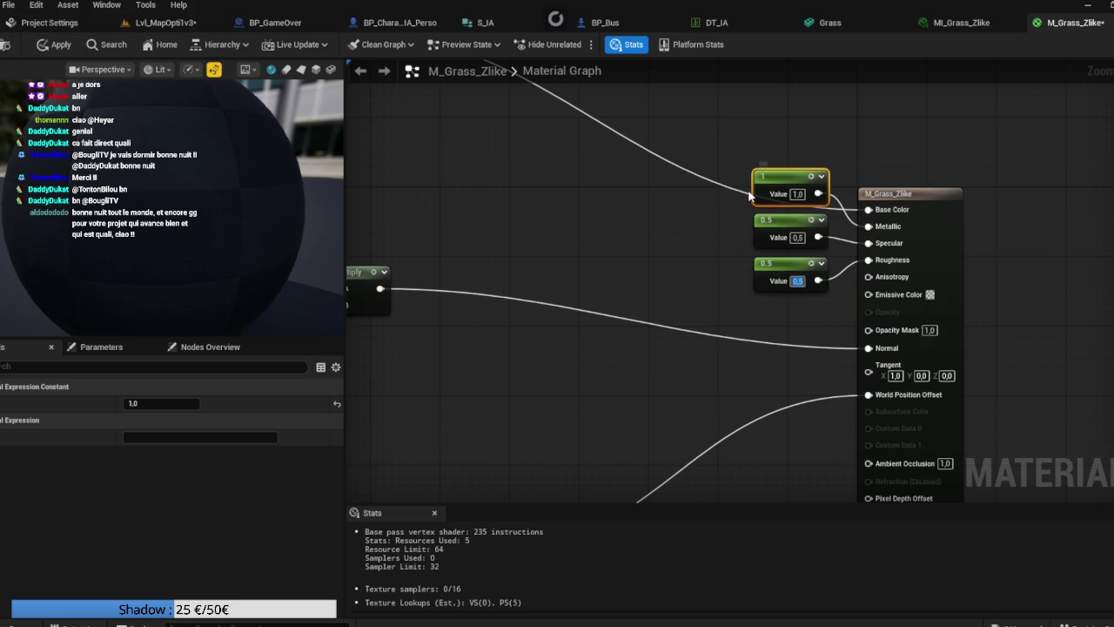
click(799, 195)
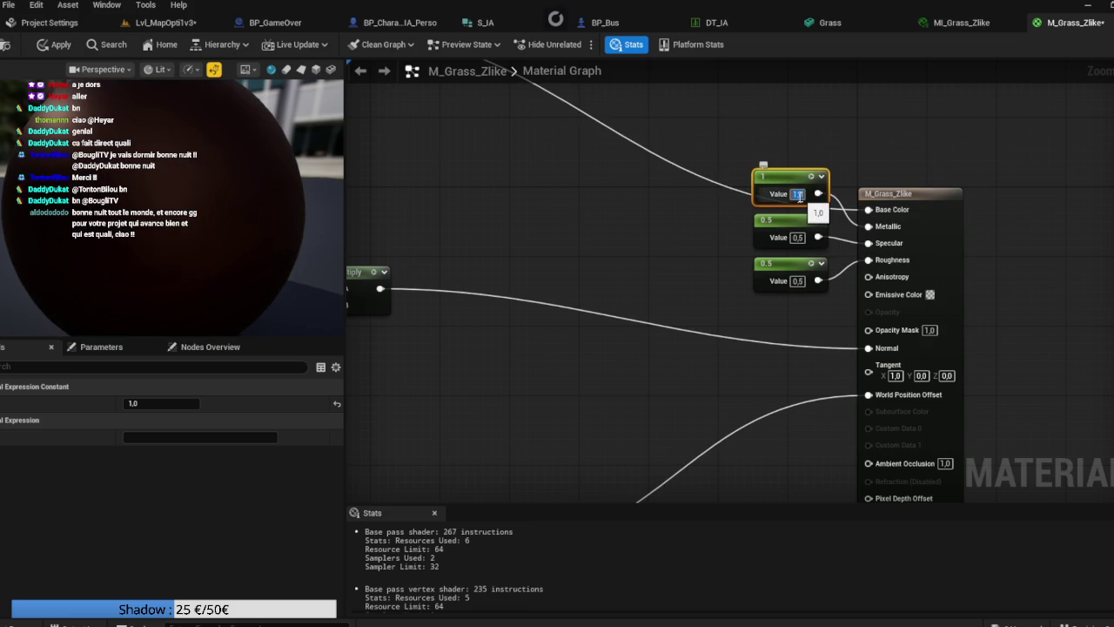
text(0.5)
key(Return)
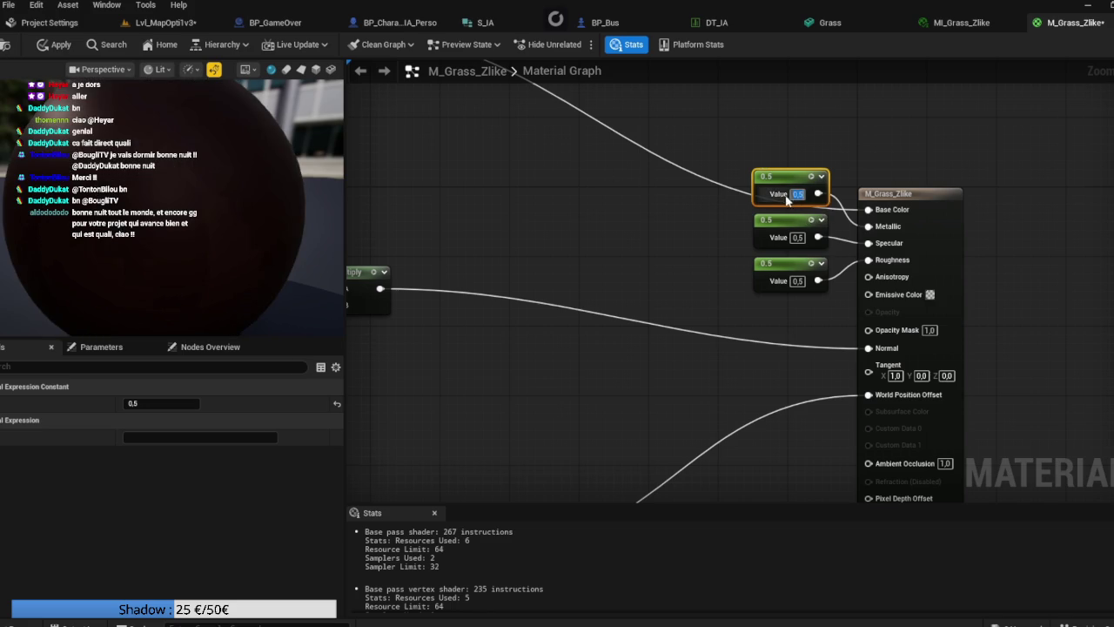
text(0)
key(Return)
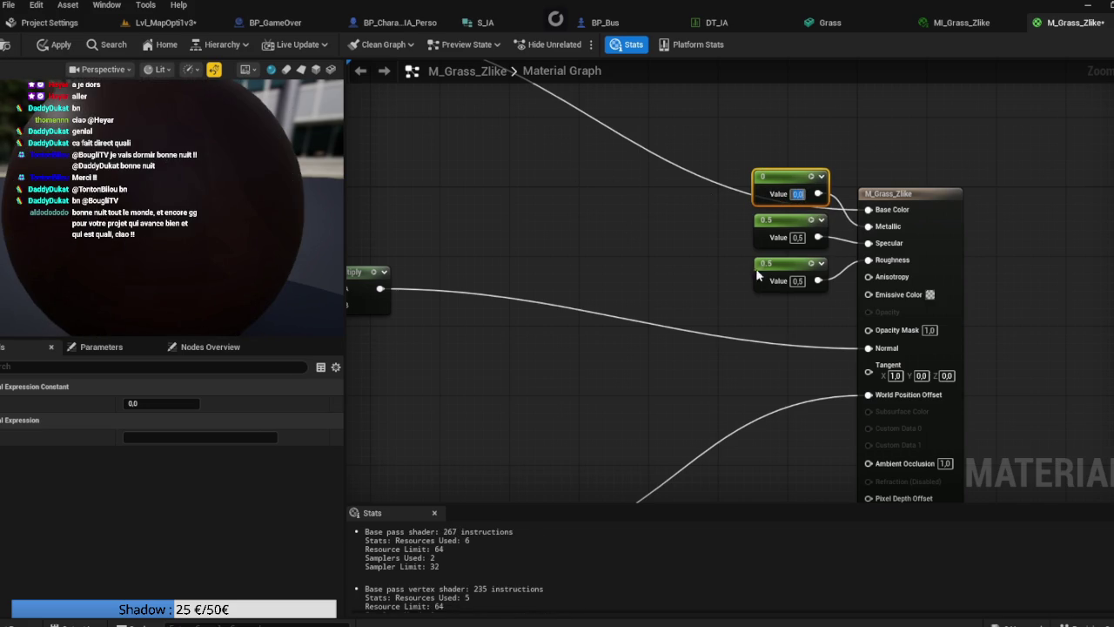
Step: Set the Roughness constant to 0.8 and apply the material
click(798, 282)
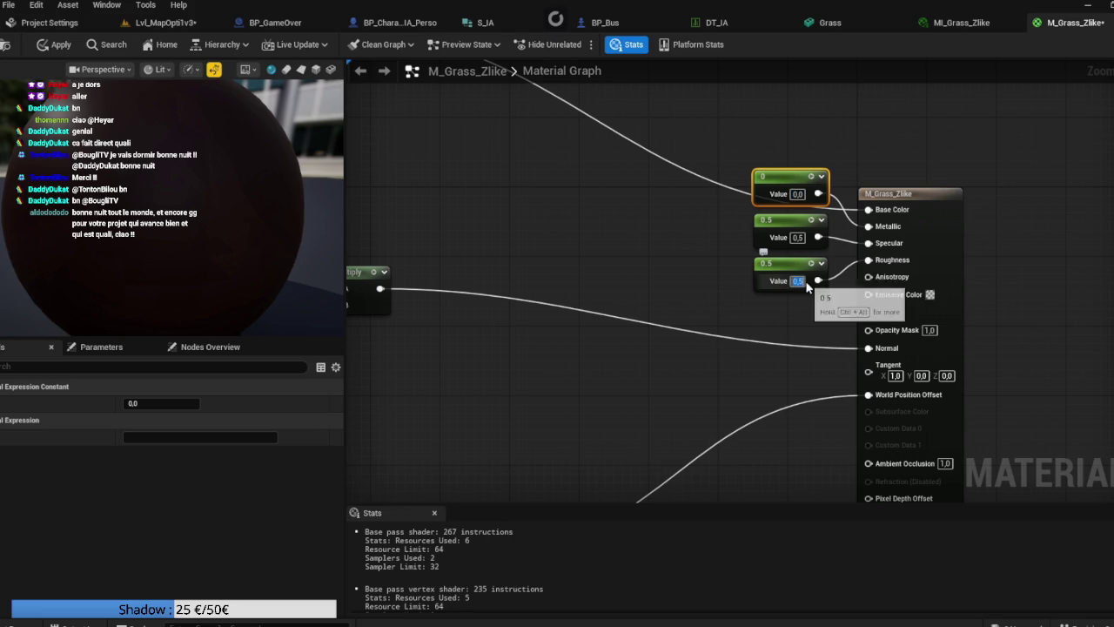
text(0.2)
key(Return)
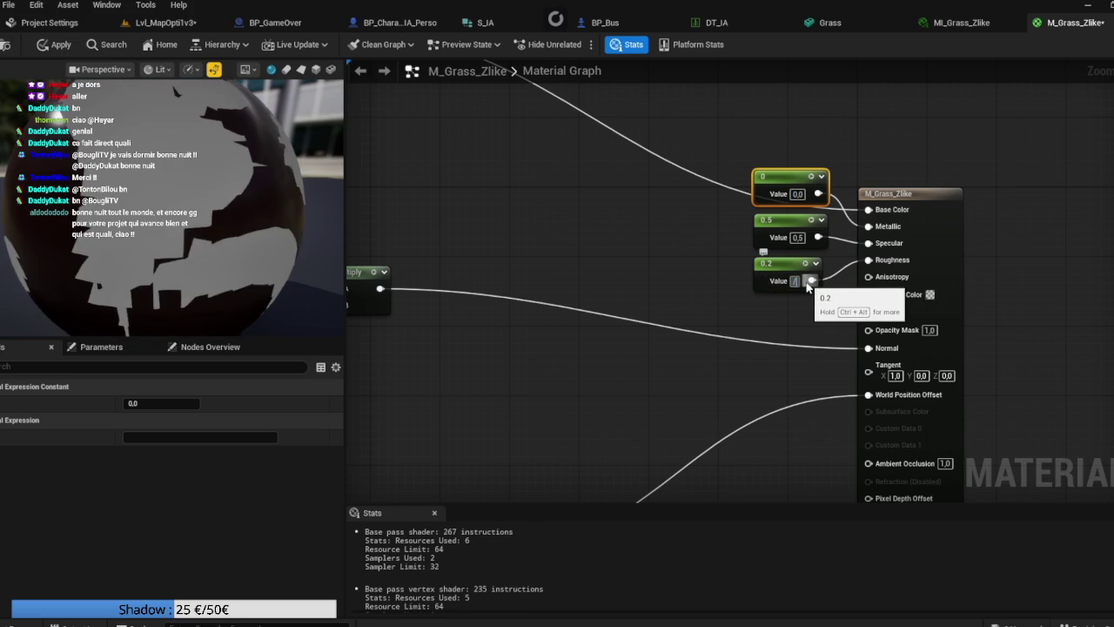
key(BackSpace)
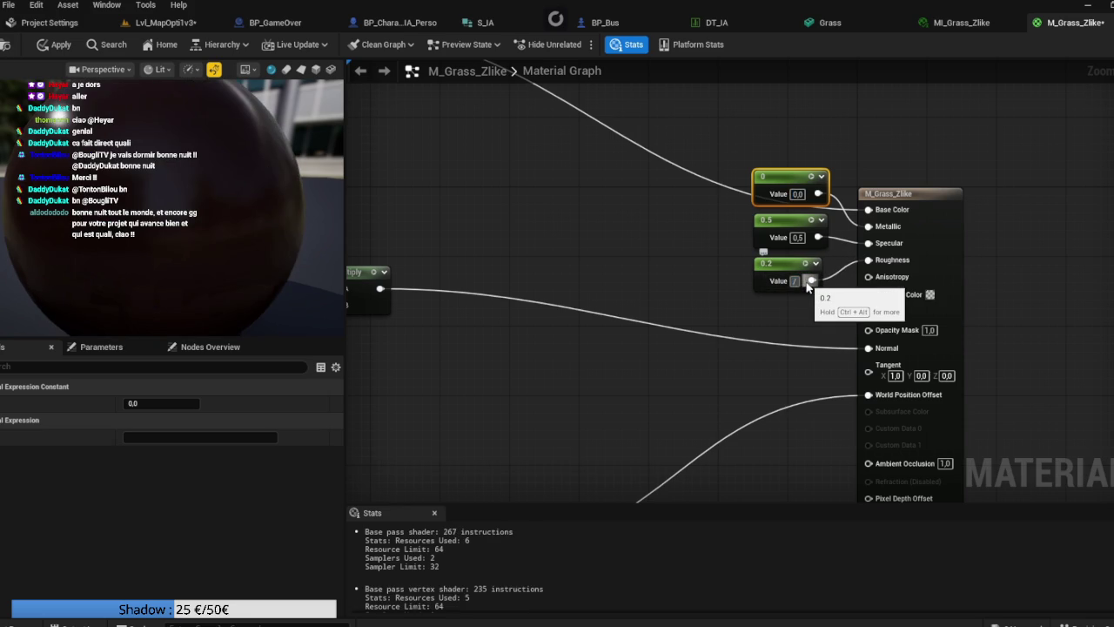
text(0.8)
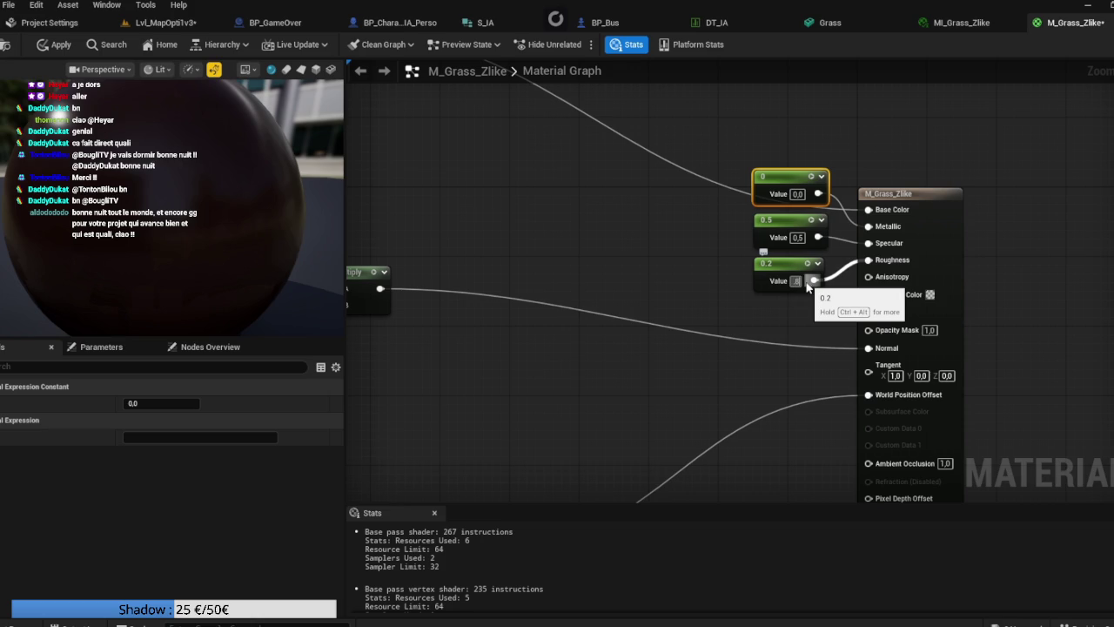
key(Return)
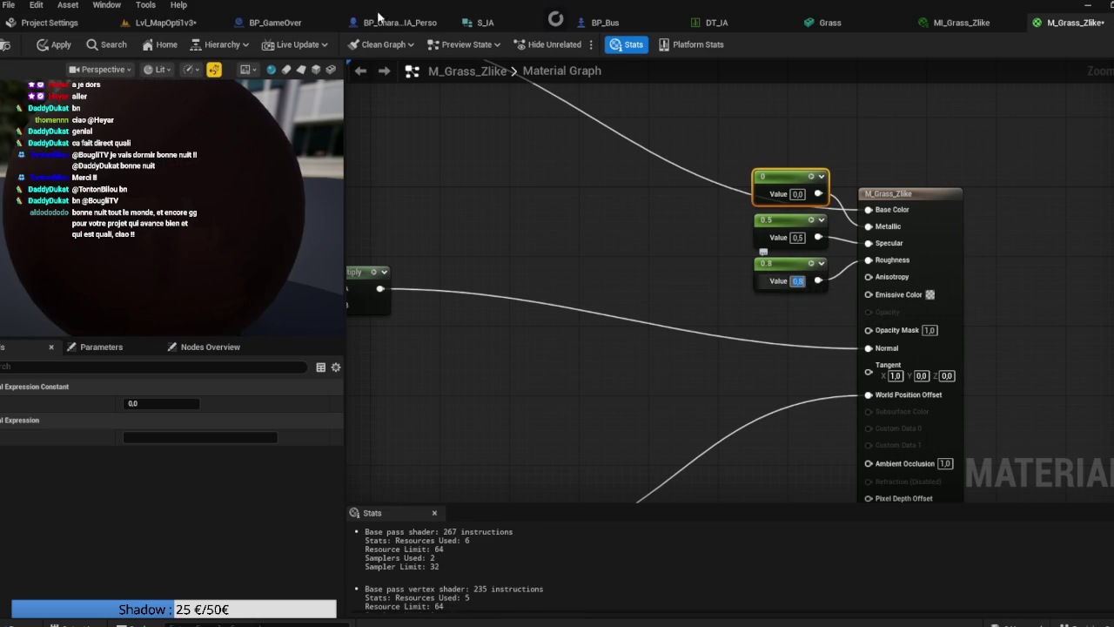
click(49, 45)
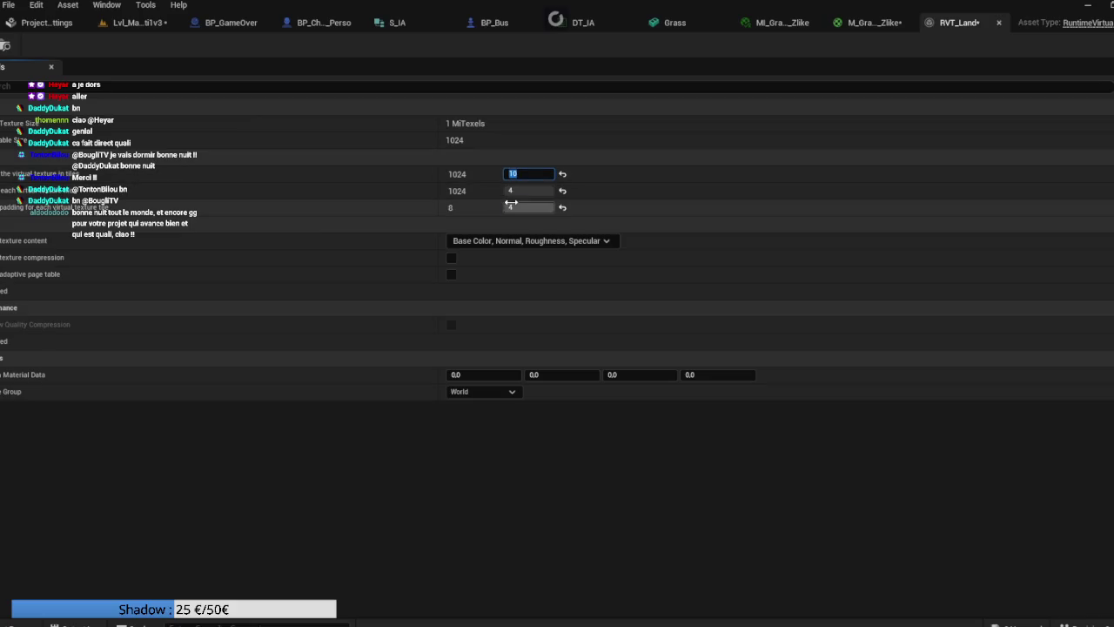
Step: Set RVT_Land's tile size and tile border padding to 2, then go back to Lvl_MapOpti1v3
click(519, 190)
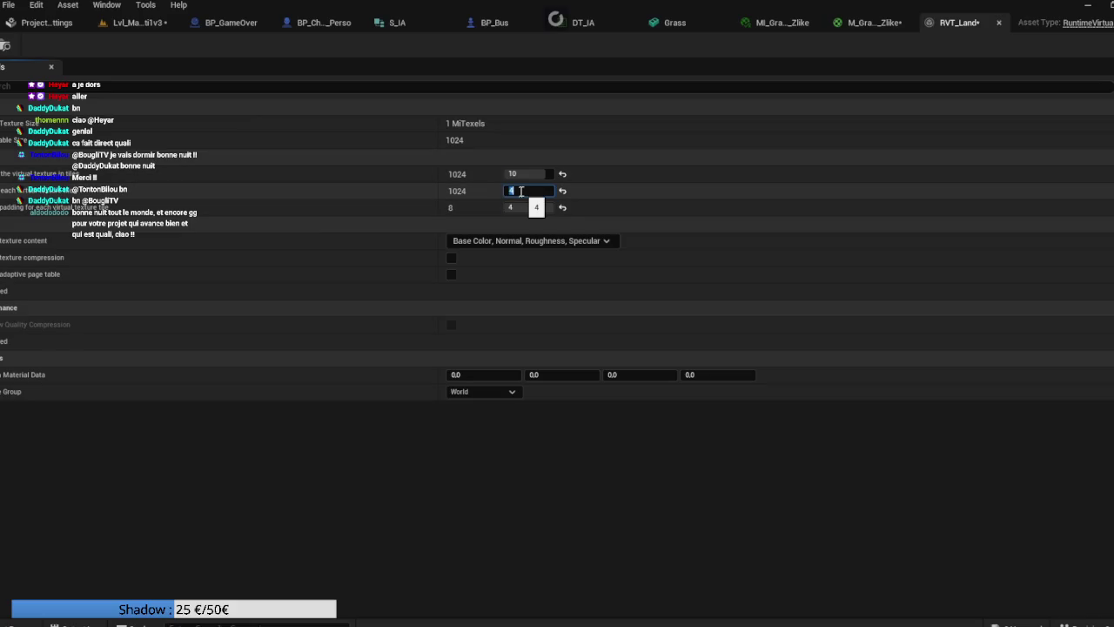
text(2)
key(Return)
click(533, 209)
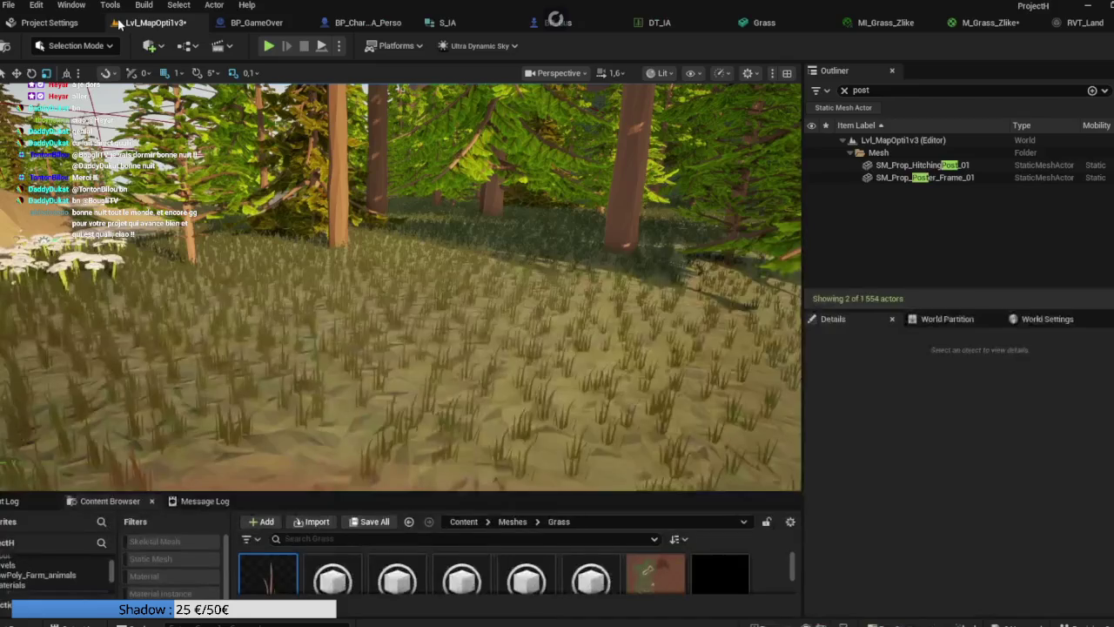
click(121, 24)
mouse_move(435, 261)
mouse_down()
mouse_move(409, 235)
mouse_move(388, 265)
mouse_move(388, 231)
mouse_up()
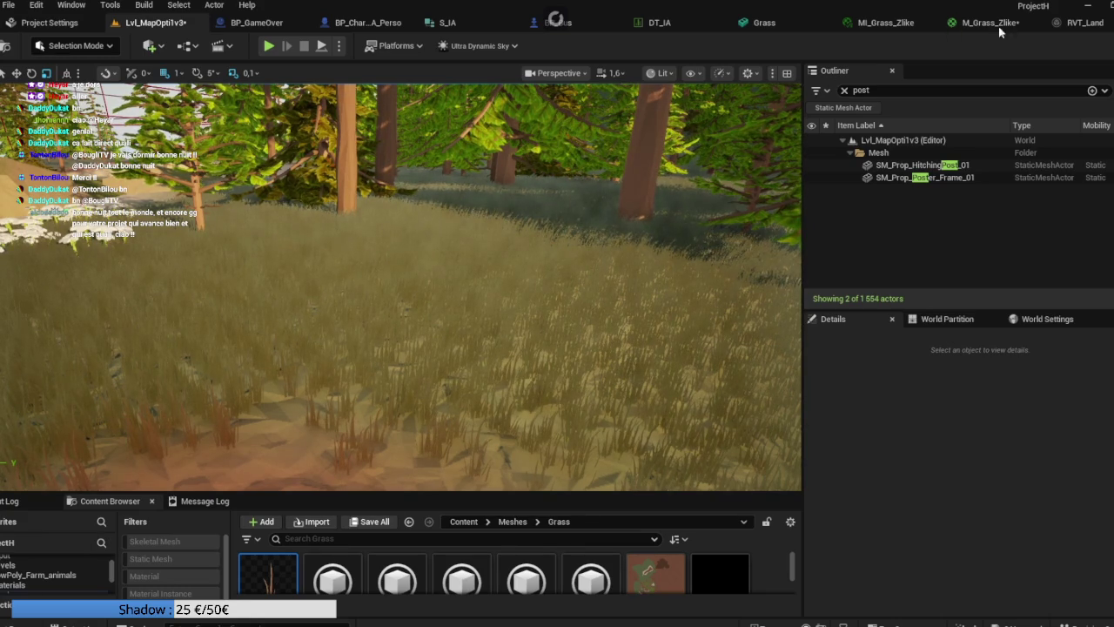
click(1084, 23)
Step: Unplug SimpleGrassWind from M_Grass_Zlike's World Position Offset, apply, and check the level grass
click(875, 23)
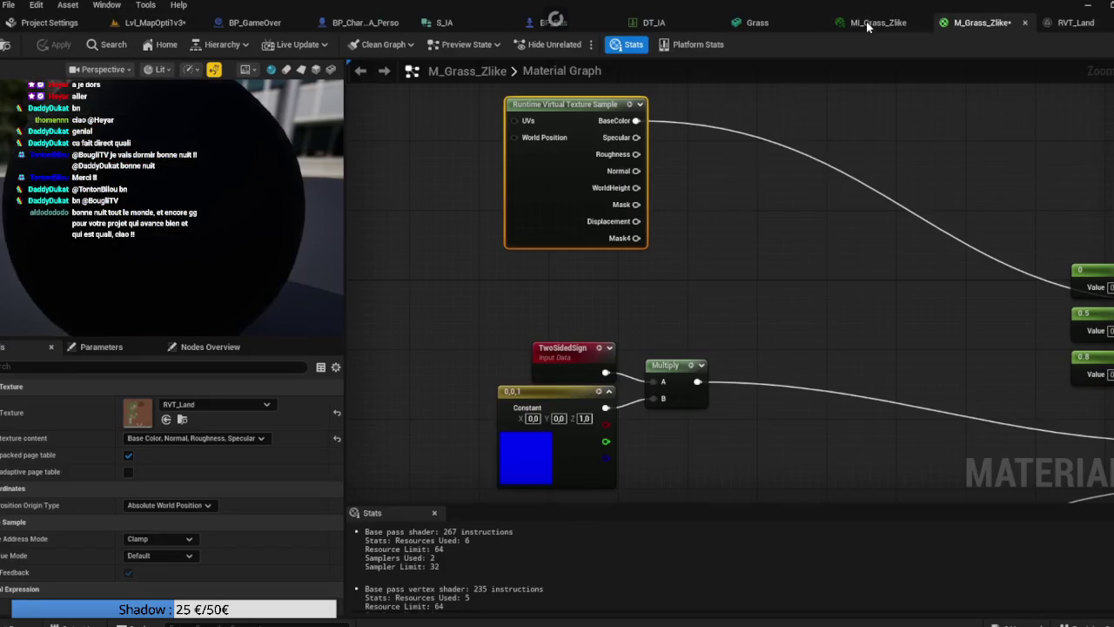
scroll(694, 154, up, 2)
drag(694, 155, 587, 130)
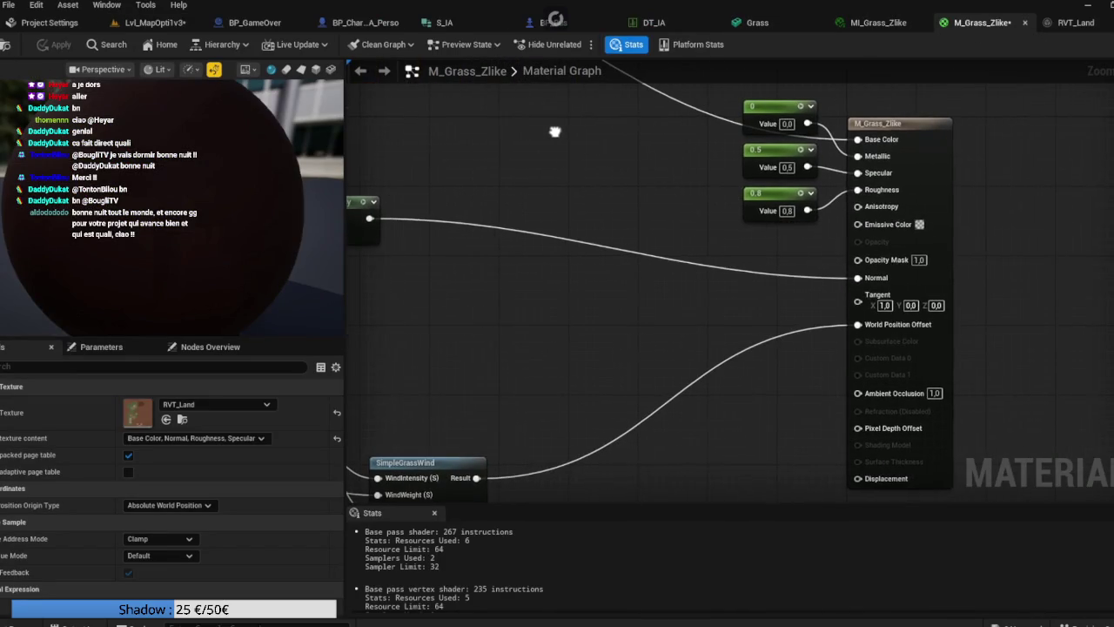
drag(733, 319, 745, 272)
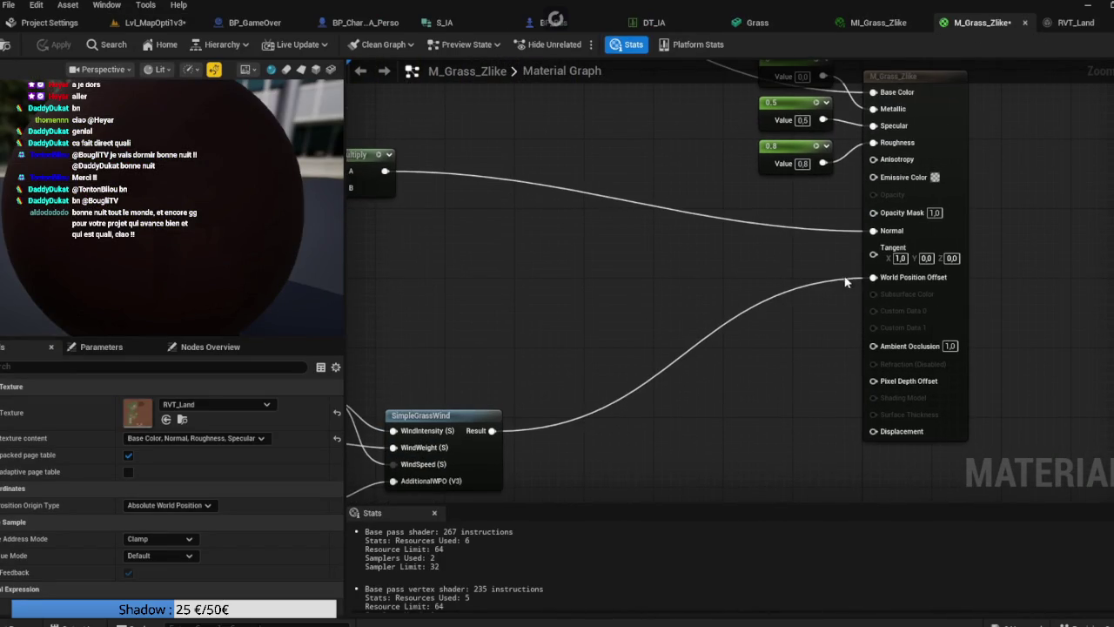
mouse_move(875, 277)
mouse_down()
mouse_move(835, 283)
mouse_move(778, 253)
mouse_up()
click(44, 51)
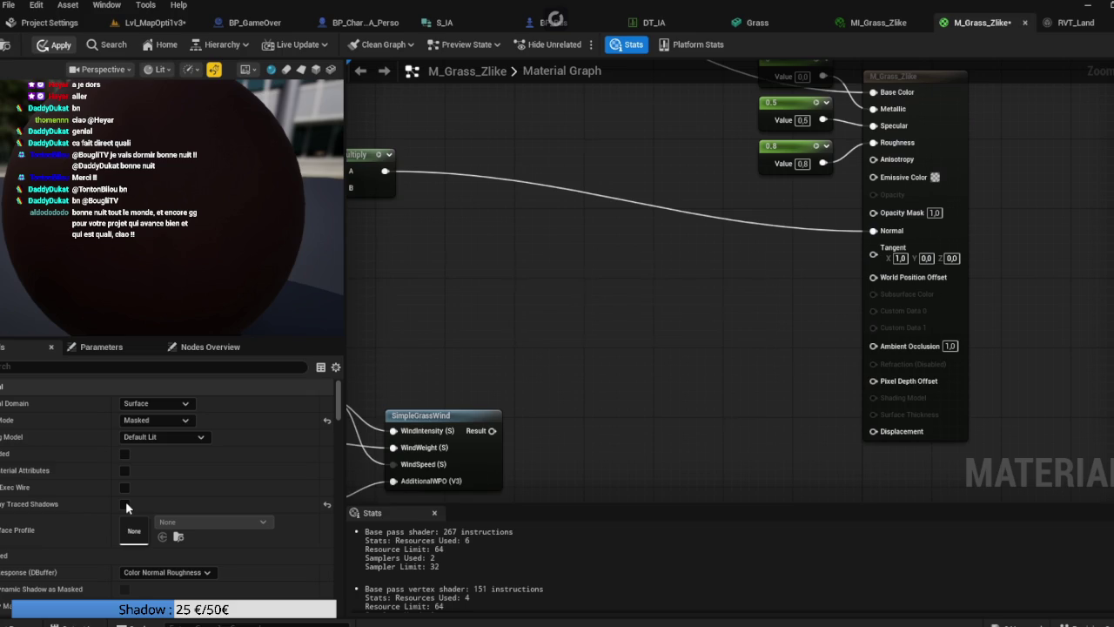
click(154, 23)
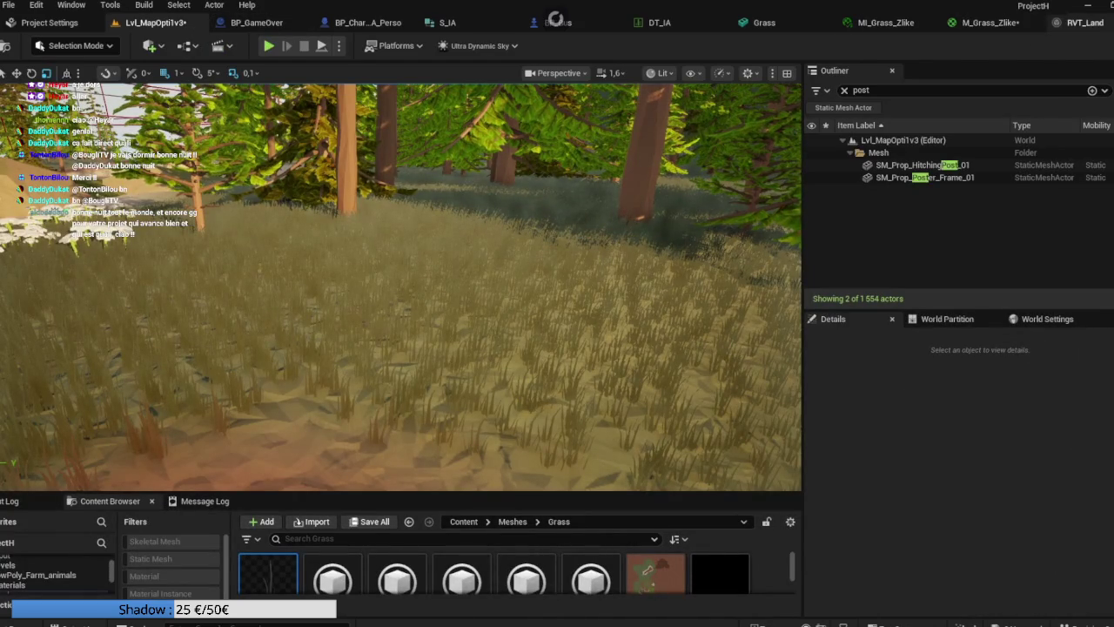
Step: Enable Ray Traced Shadows on M_Grass_Zlike, apply it, and check the level
click(988, 23)
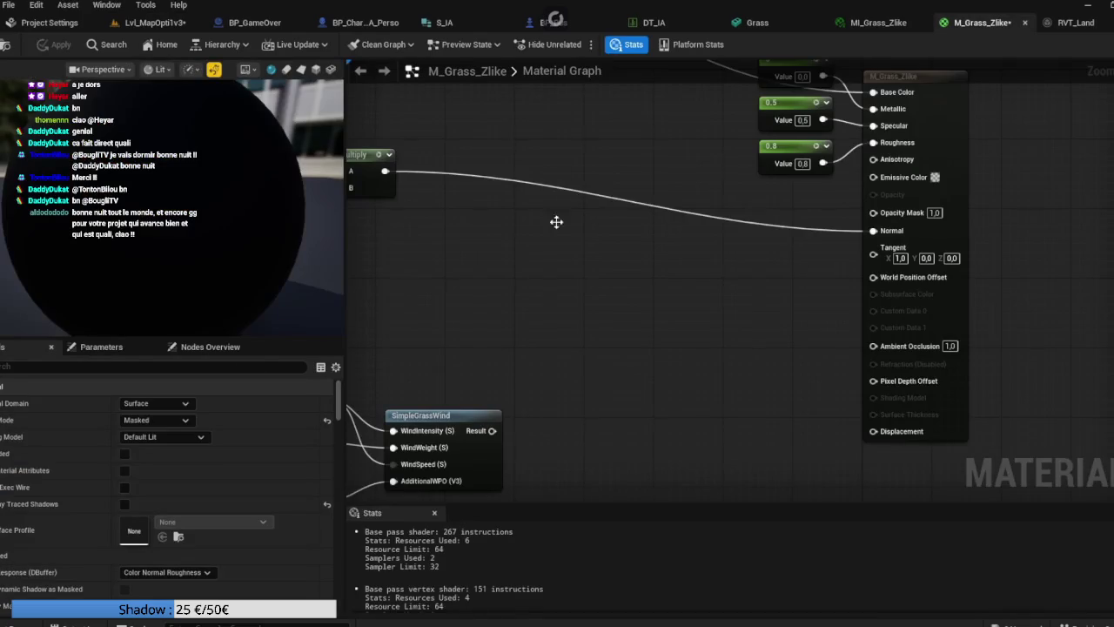
click(125, 504)
click(45, 45)
click(146, 26)
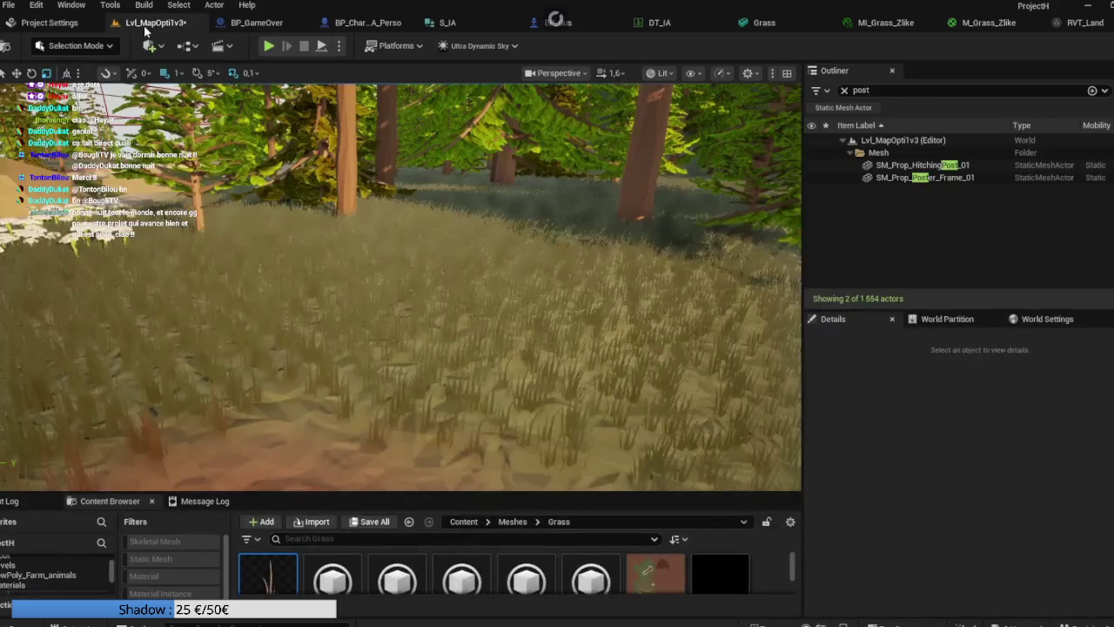
click(1086, 23)
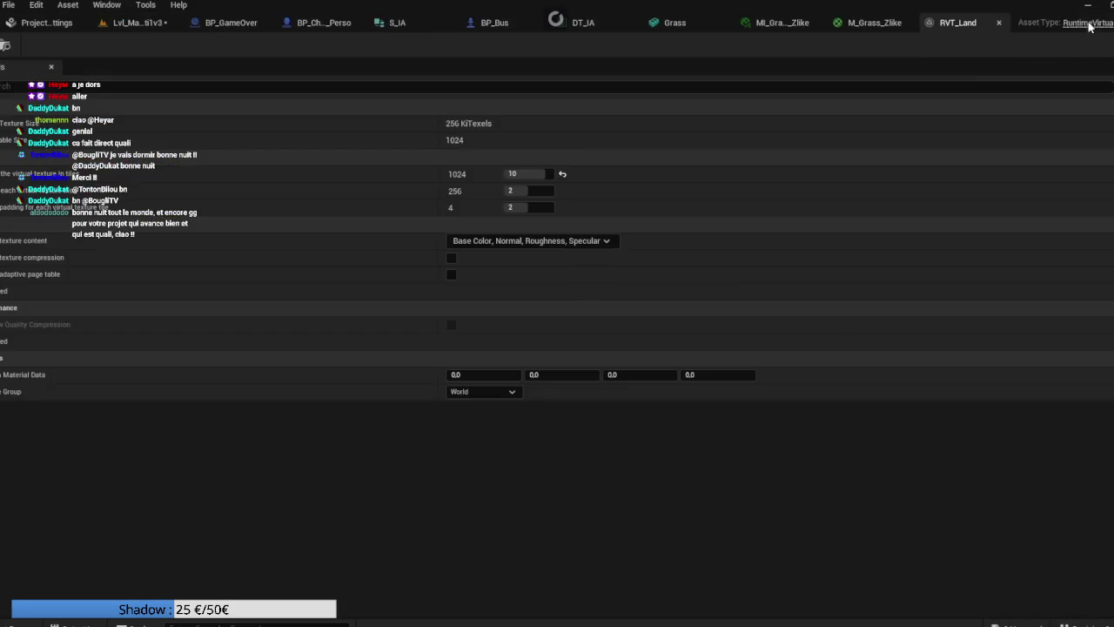
click(886, 35)
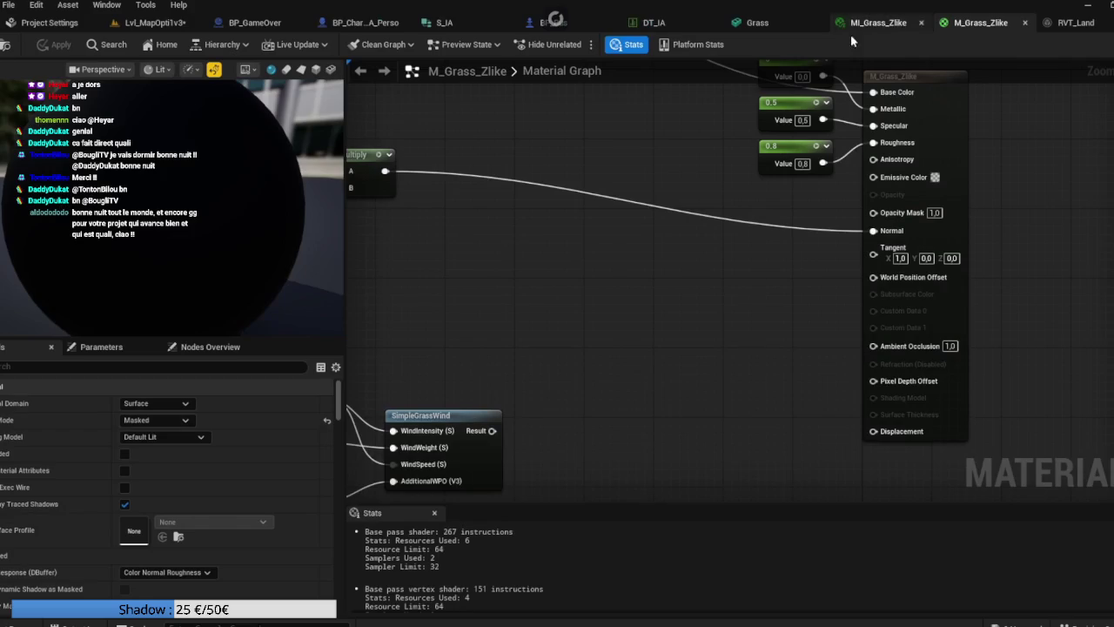
Step: Reset M_Grass_Zlike's Tessellation setting back to off in the Details panel
scroll(174, 447, down, 3)
scroll(174, 447, down, 10)
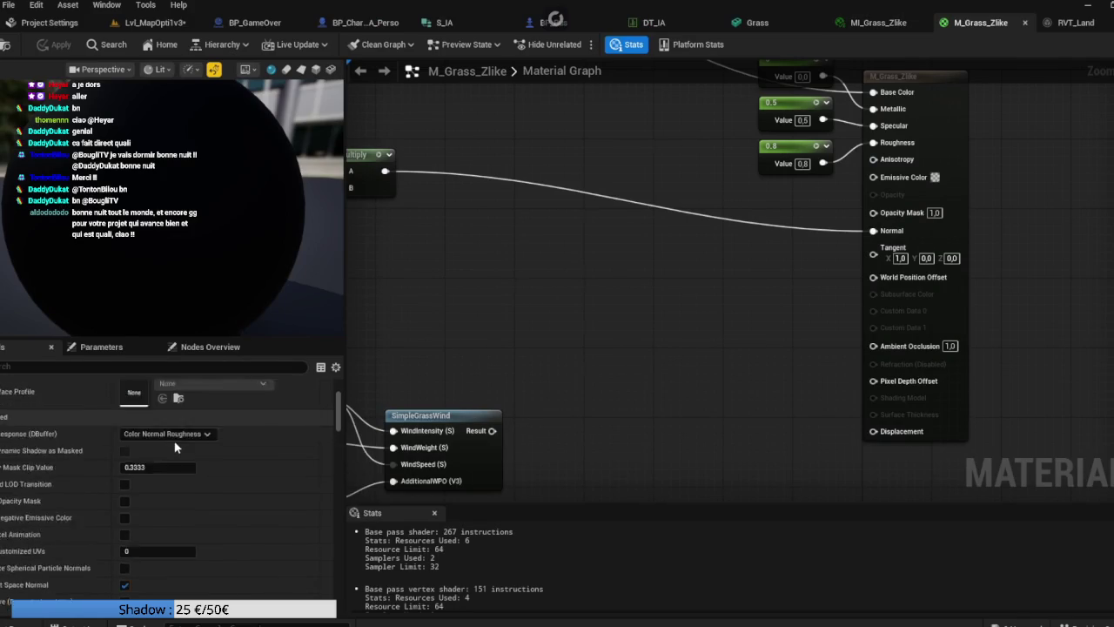
scroll(175, 444, down, 10)
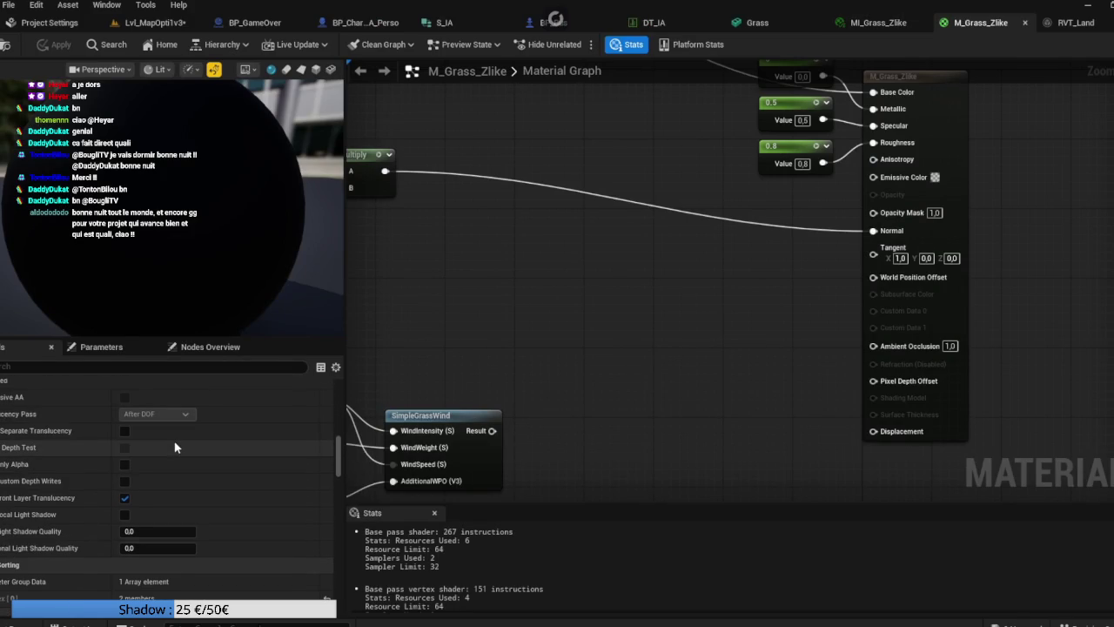
scroll(174, 446, down, 2)
scroll(175, 447, up, 2)
scroll(178, 444, down, 5)
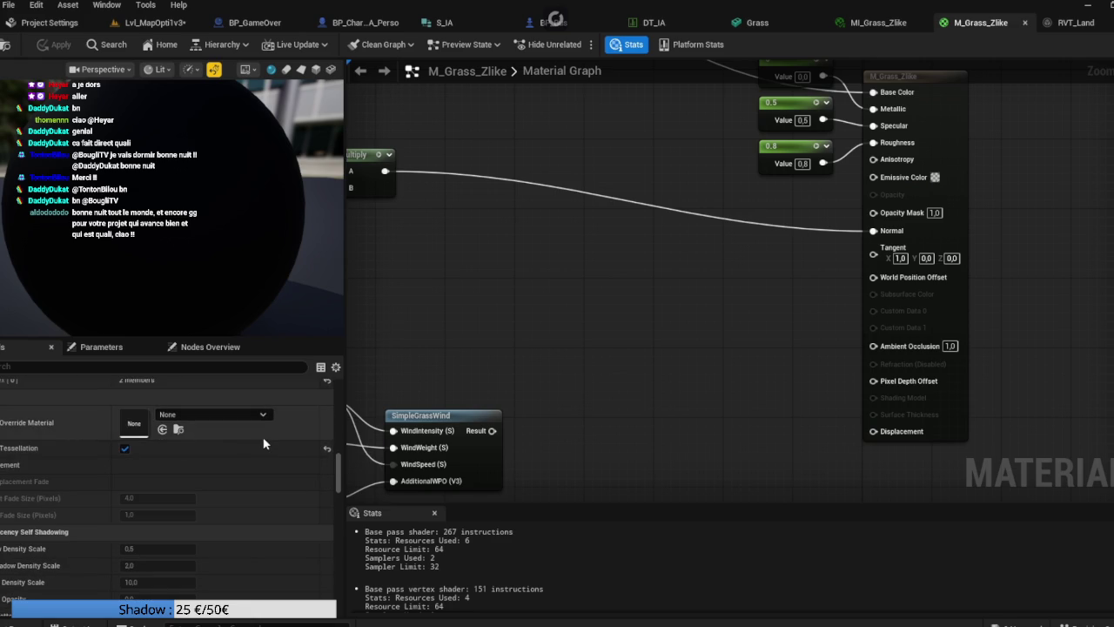
click(325, 450)
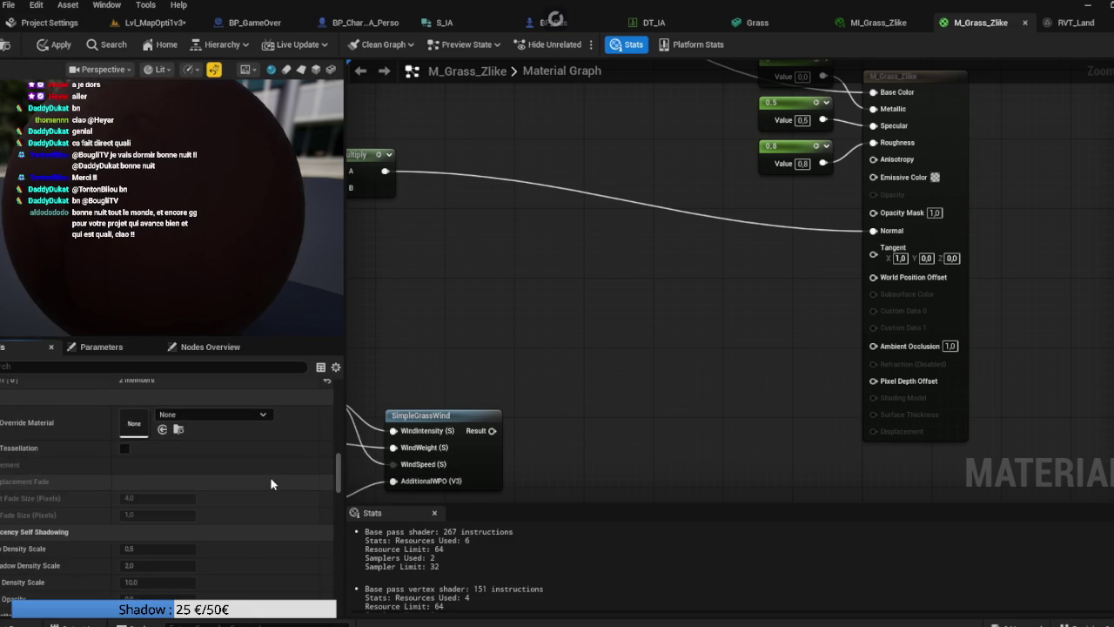
scroll(269, 476, down, 1)
scroll(271, 479, down, 6)
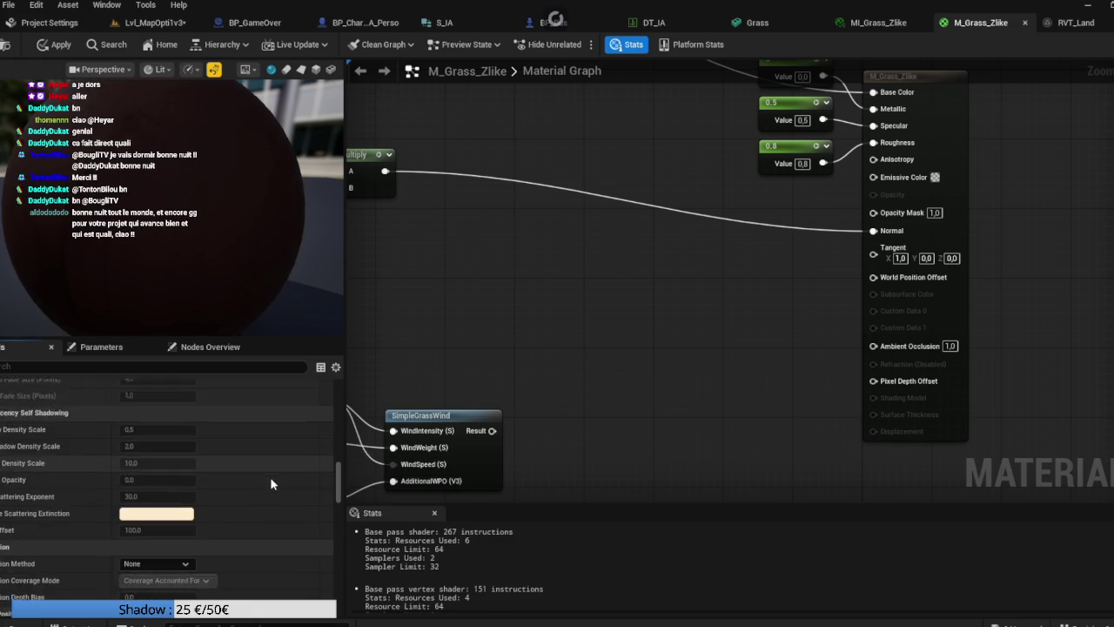
scroll(271, 484, down, 10)
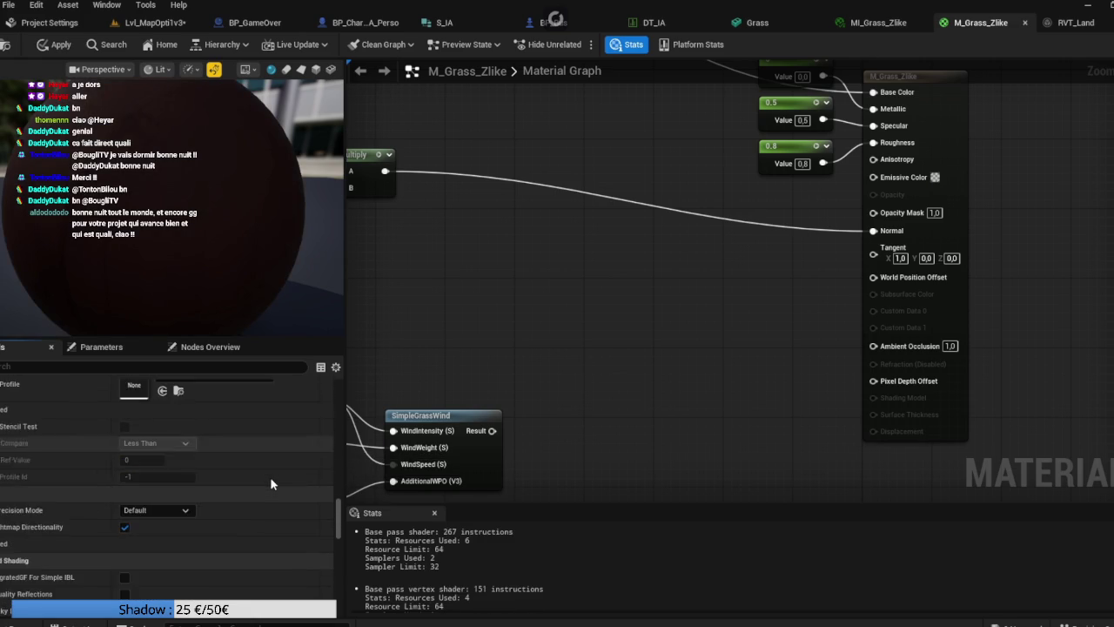
scroll(272, 483, up, 2)
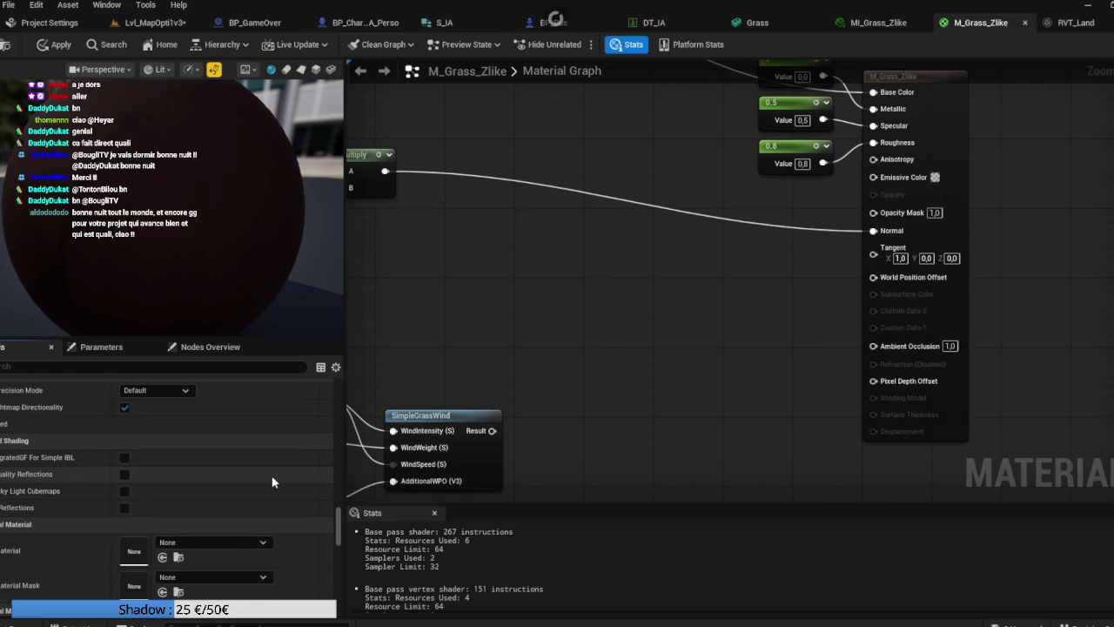
scroll(272, 482, down, 10)
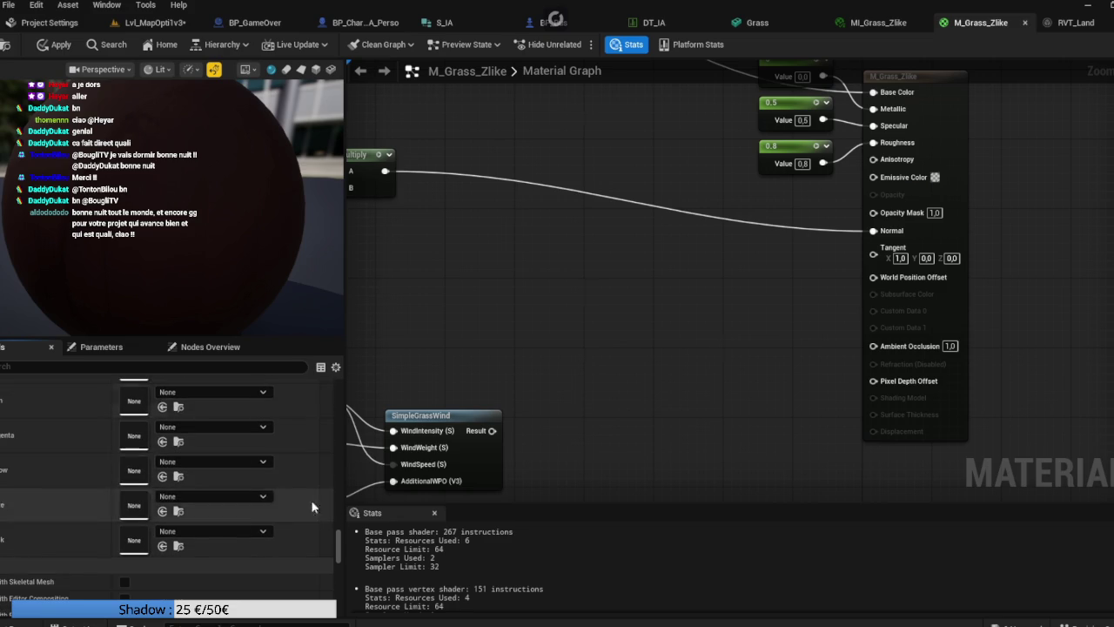
mouse_move(341, 540)
mouse_down()
mouse_move(341, 574)
mouse_move(357, 444)
mouse_move(350, 376)
mouse_up()
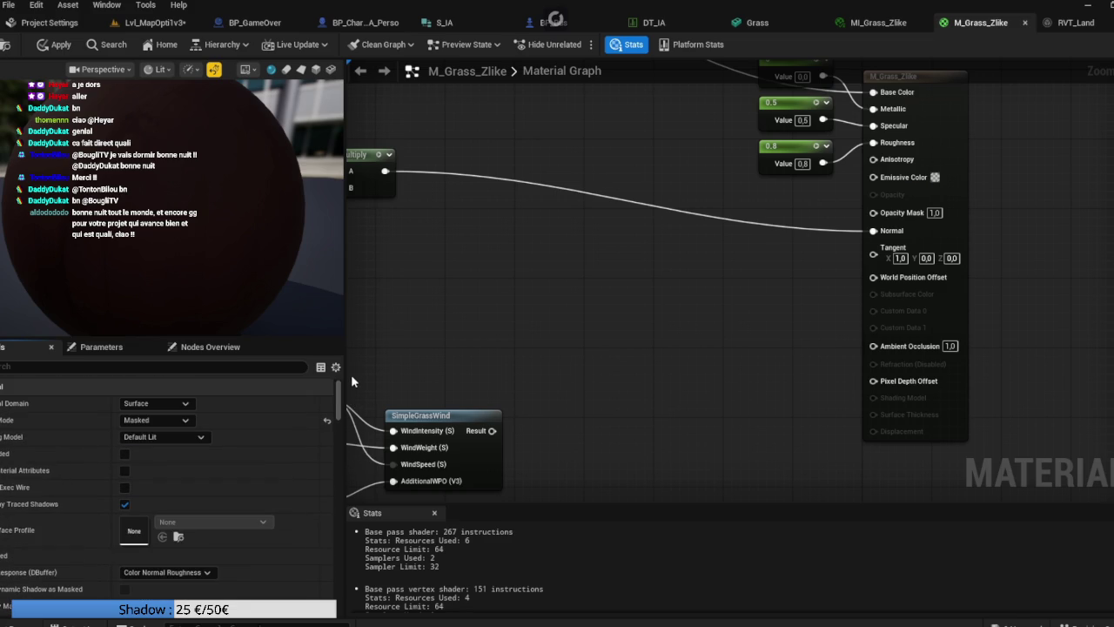
Step: Change M_Grass_Zlike's Blend Mode from Masked to Opaque and check the grass in the level
drag(727, 314, 641, 375)
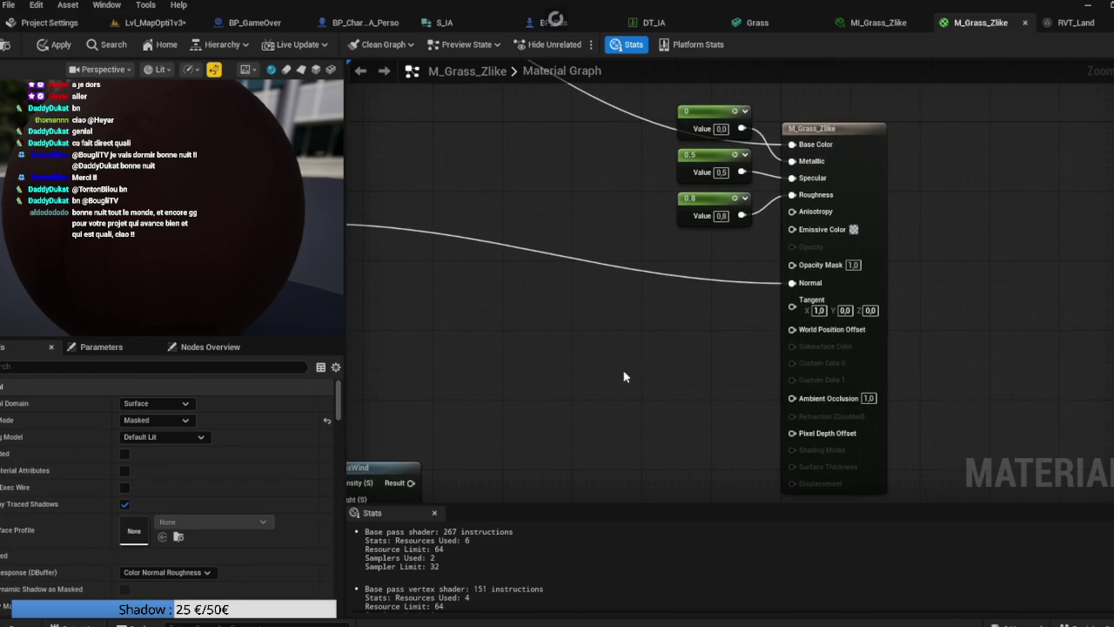
click(191, 420)
click(183, 432)
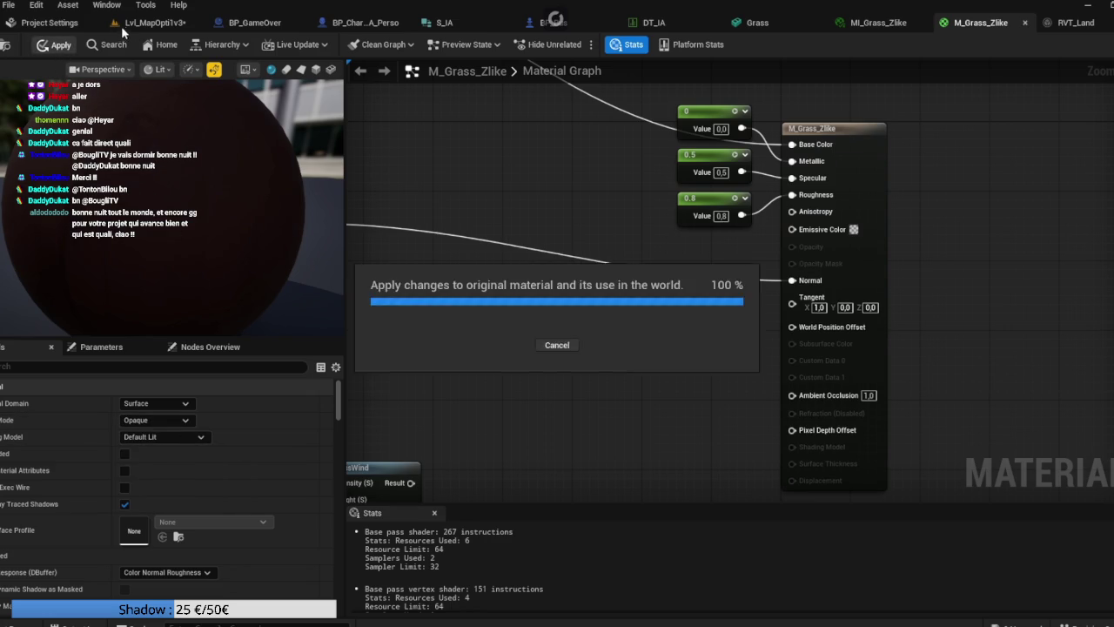
click(153, 23)
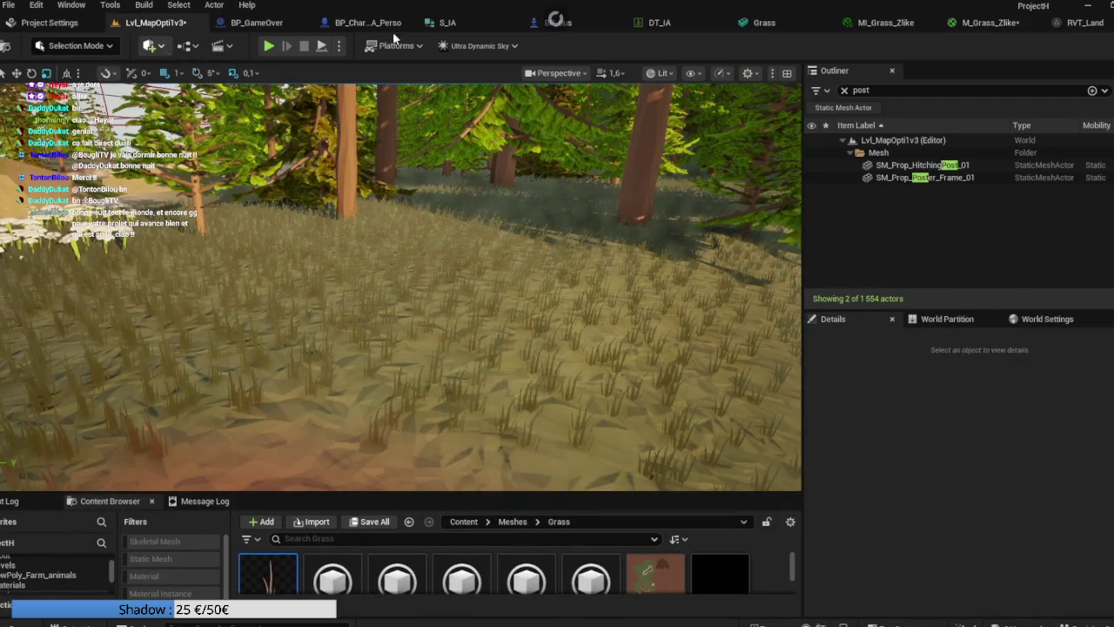
click(991, 23)
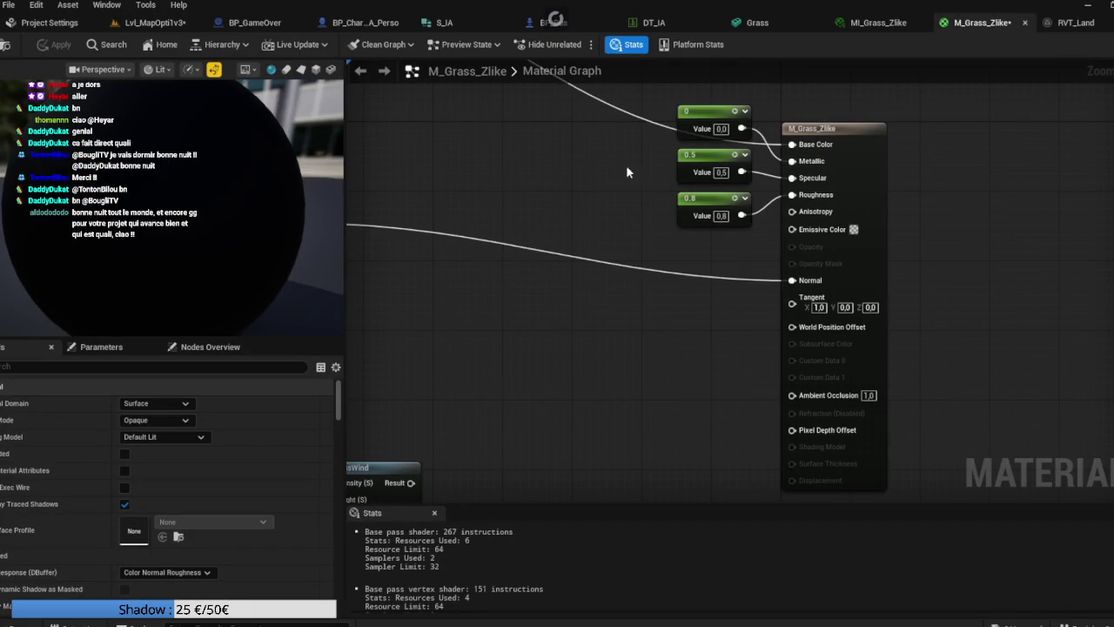
click(721, 215)
Step: Delete the 0, 0.5 and 0.8 Constant nodes and apply the material
drag(644, 140, 716, 228)
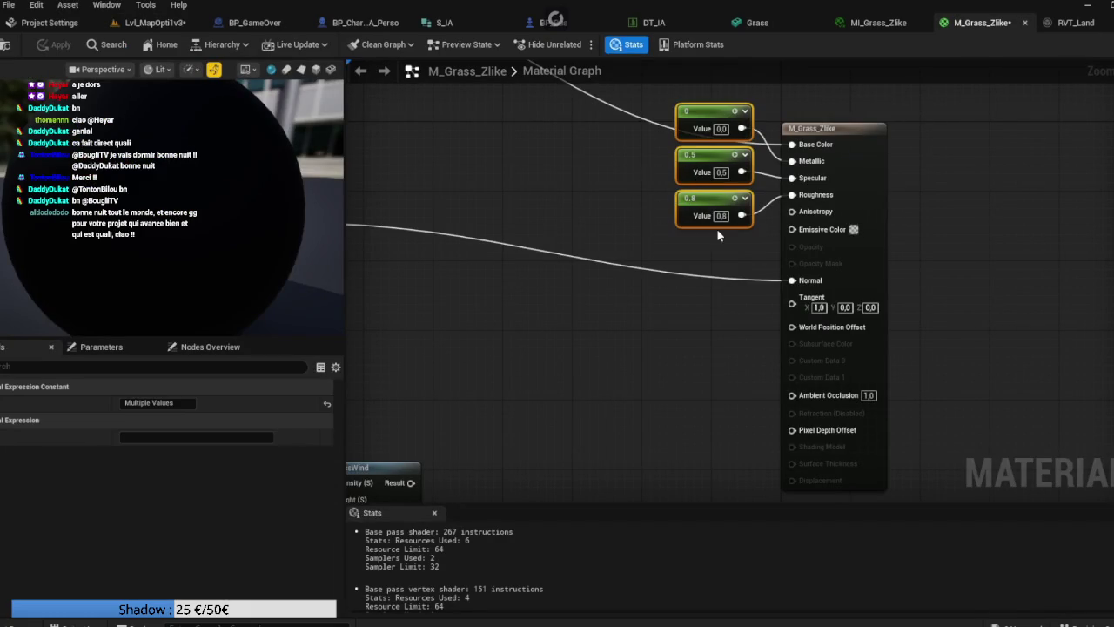
key(Delete)
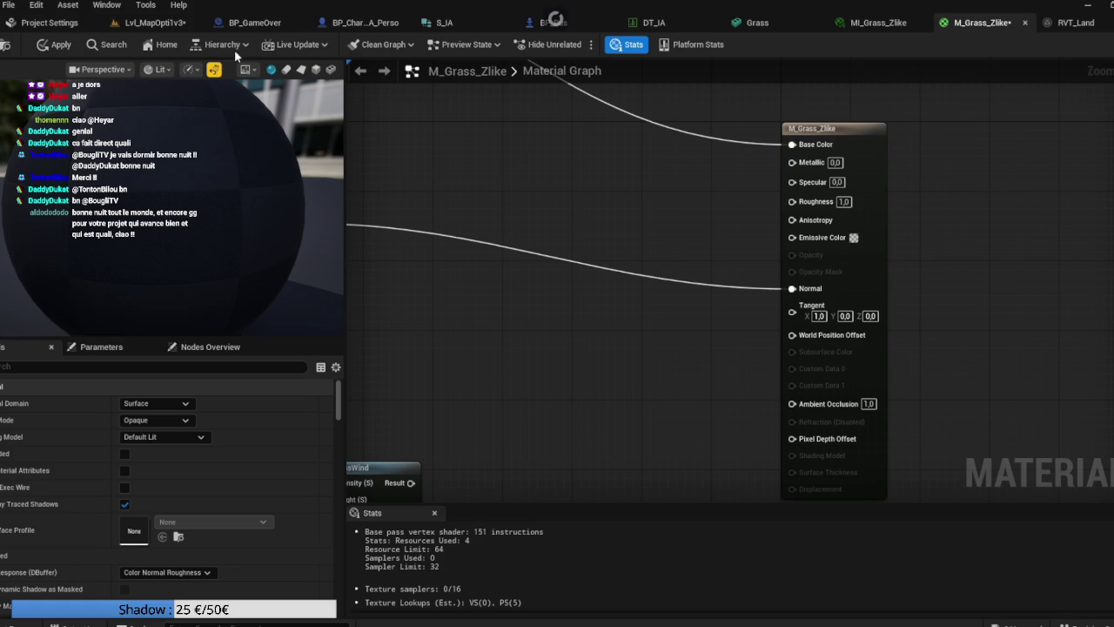
click(53, 44)
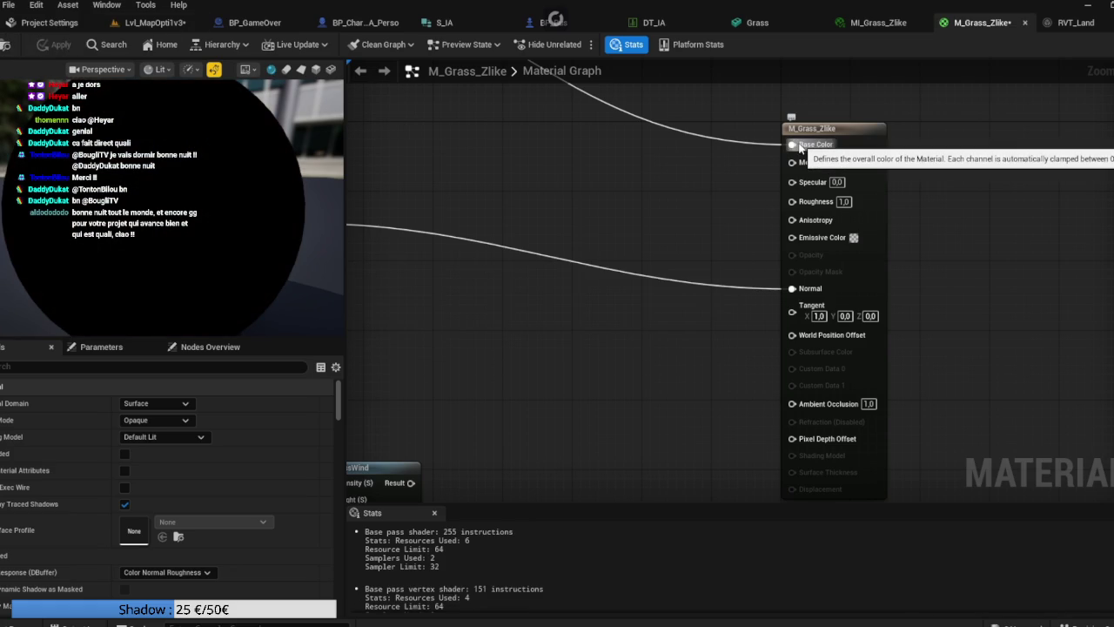
Step: Wire the Base Color source into Emissive Color, apply, and check the level grass
mouse_move(798, 146)
mouse_down()
mouse_move(787, 252)
mouse_move(794, 237)
mouse_up()
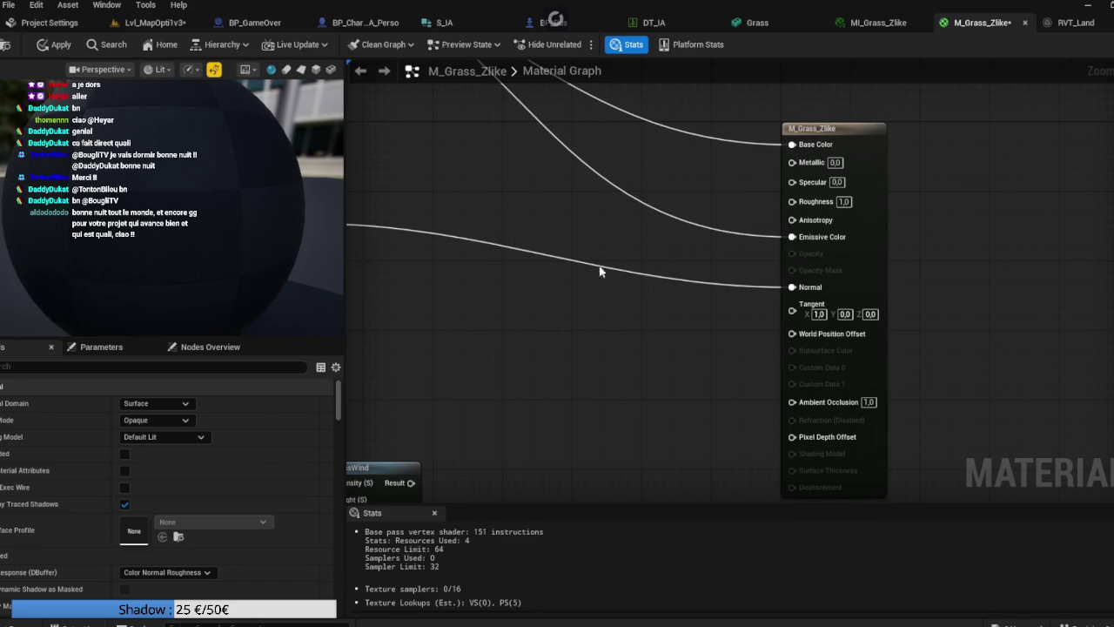
click(54, 44)
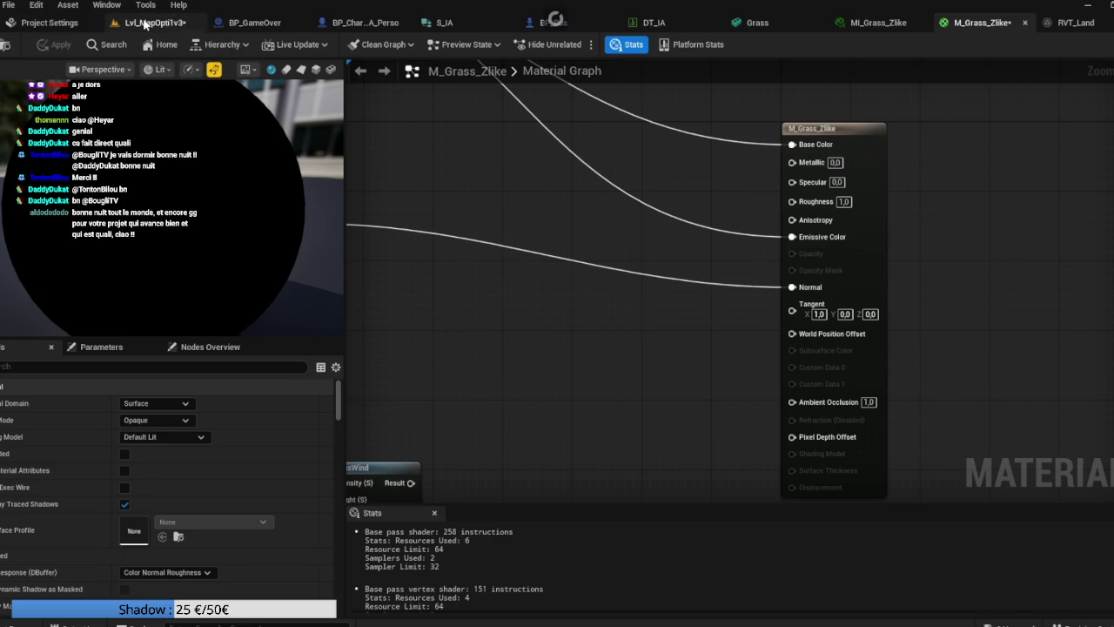
click(144, 24)
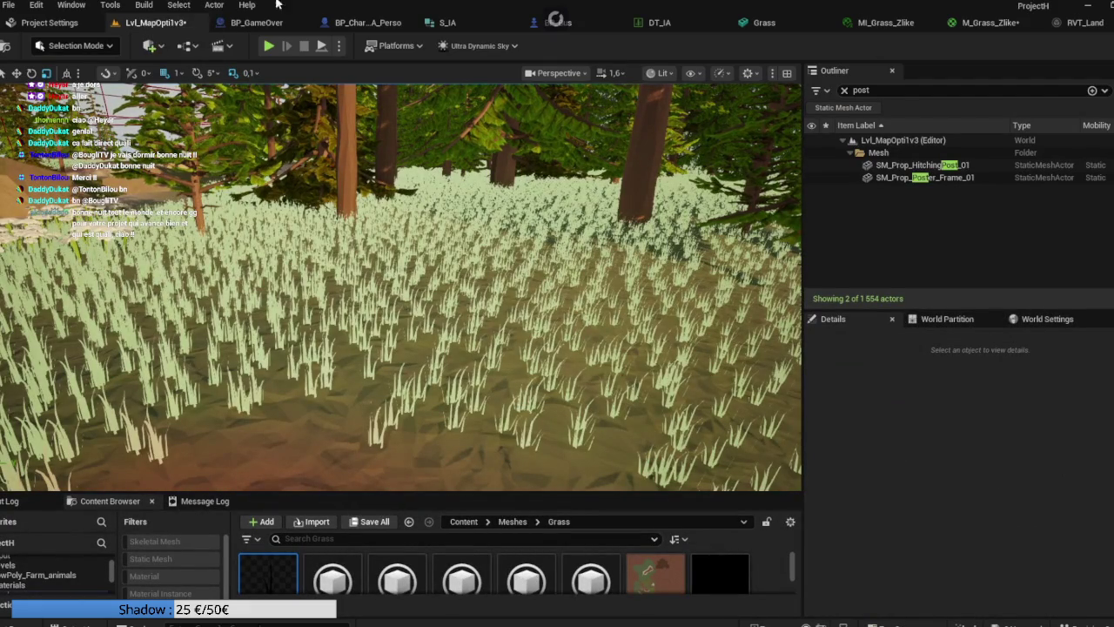
click(993, 24)
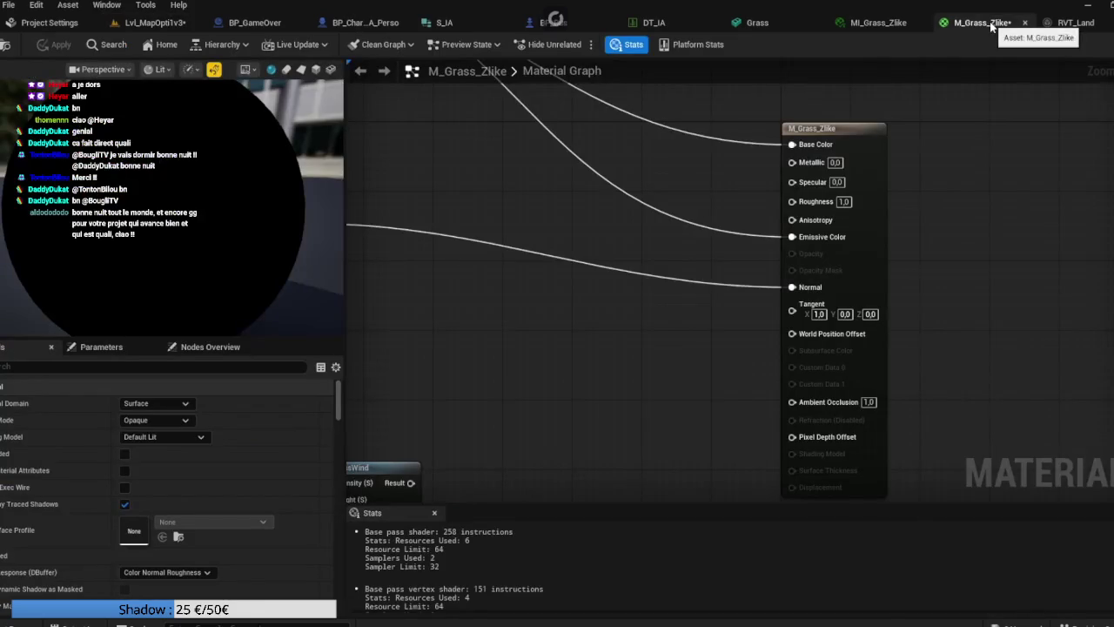
Step: Insert a Divide node with B set to 4 before Emissive Color and apply
drag(792, 236, 680, 229)
text(divide)
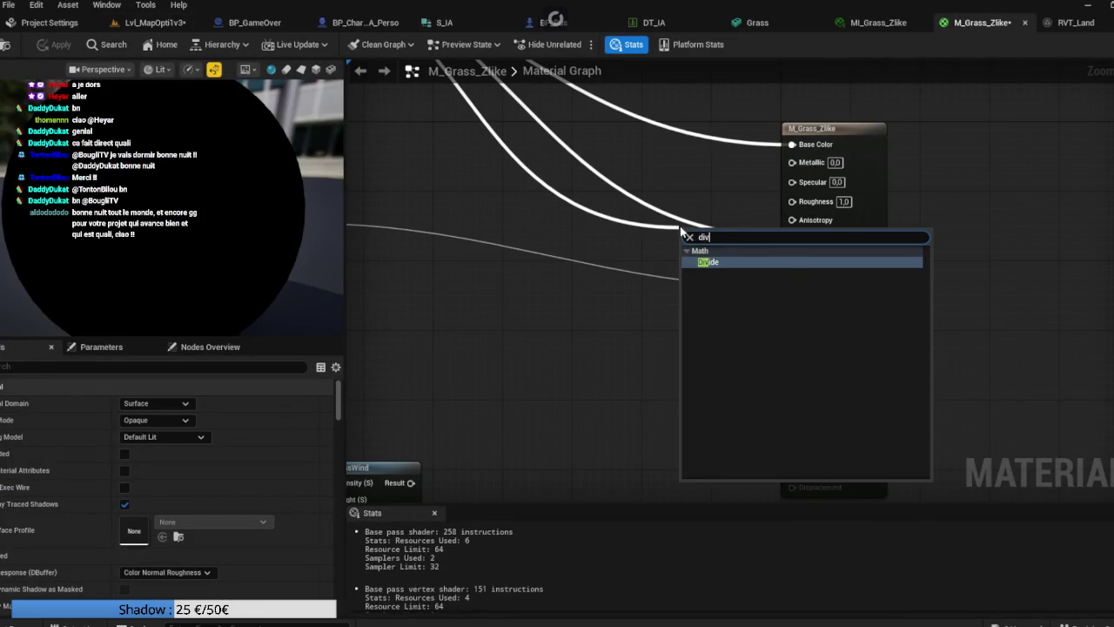
key(Return)
mouse_move(729, 249)
mouse_down()
mouse_move(784, 261)
mouse_move(794, 237)
mouse_move(704, 231)
mouse_move(721, 227)
mouse_up()
click(726, 250)
text(4)
key(Return)
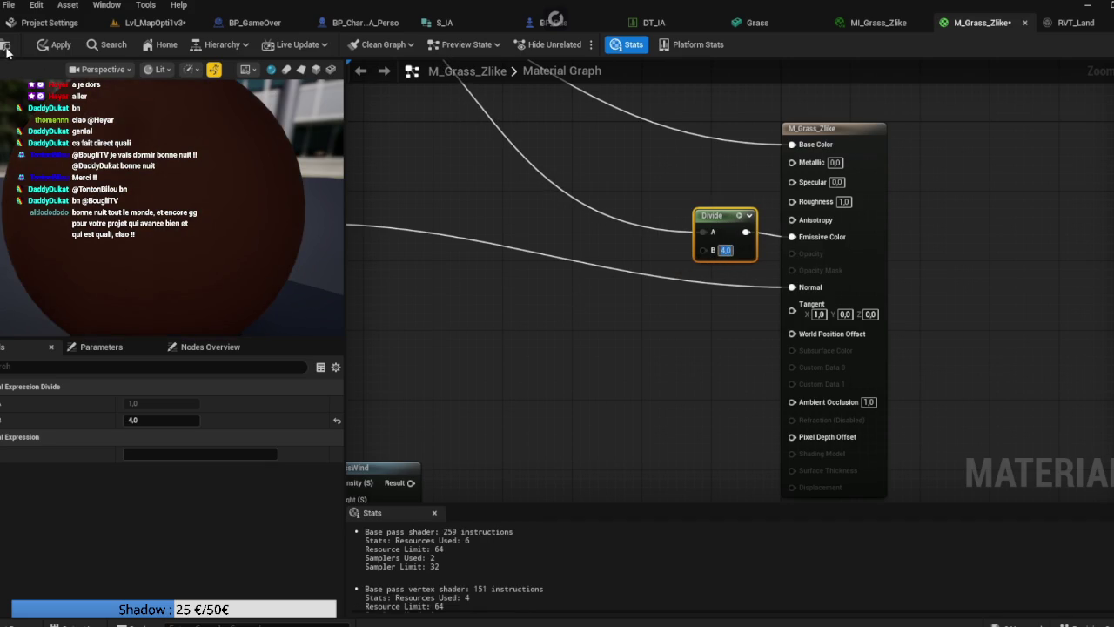
click(41, 45)
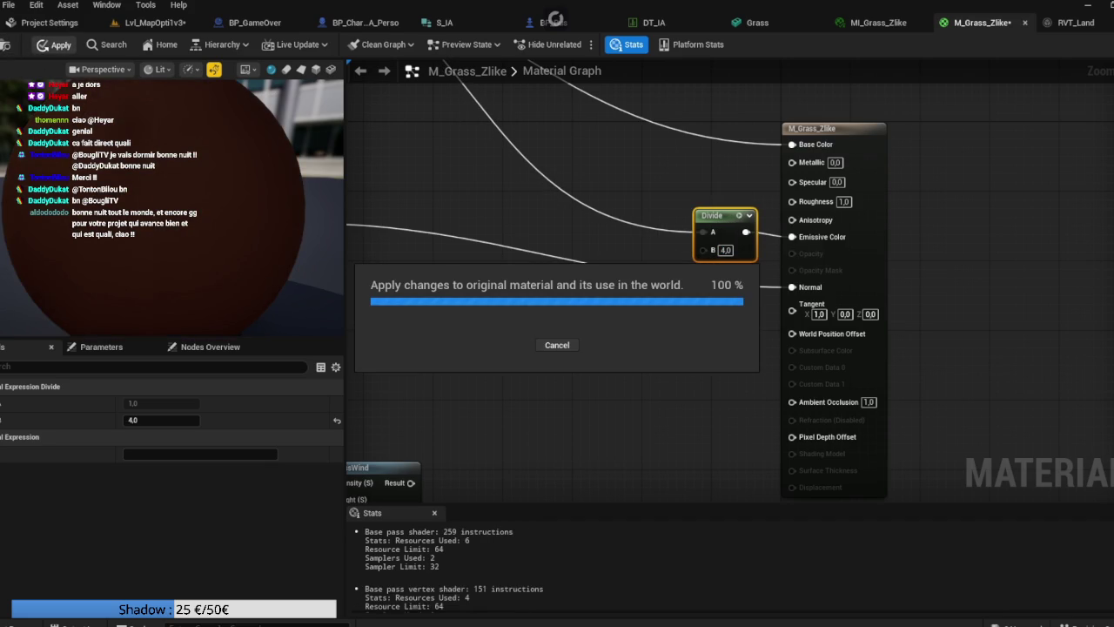
Step: Inspect the grass in the level, then open the RVT_Land asset
click(141, 26)
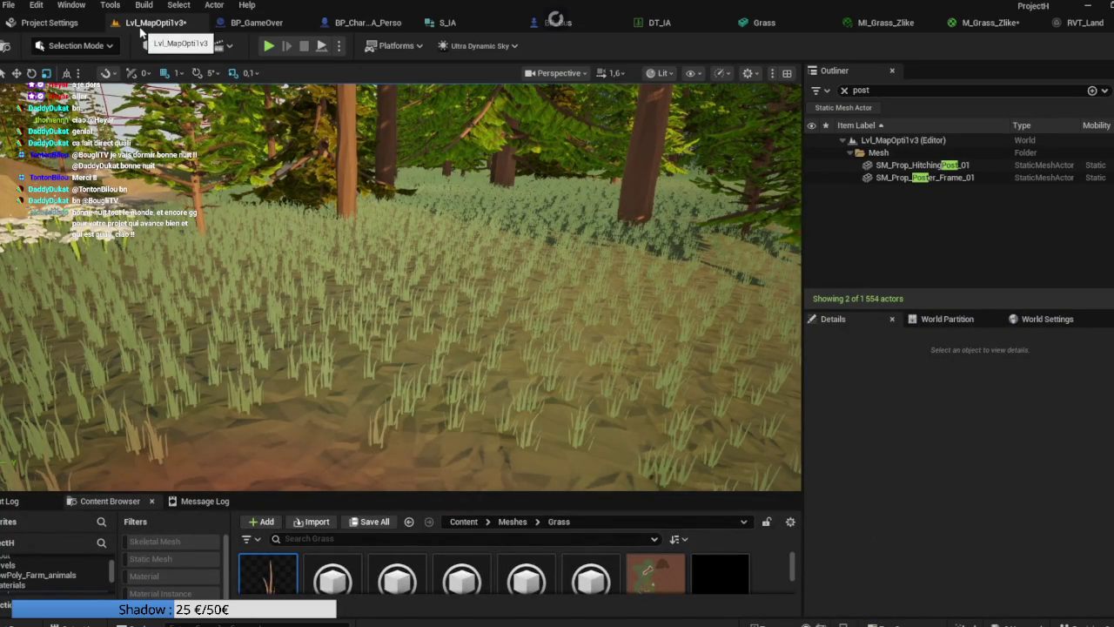
drag(391, 287, 331, 289)
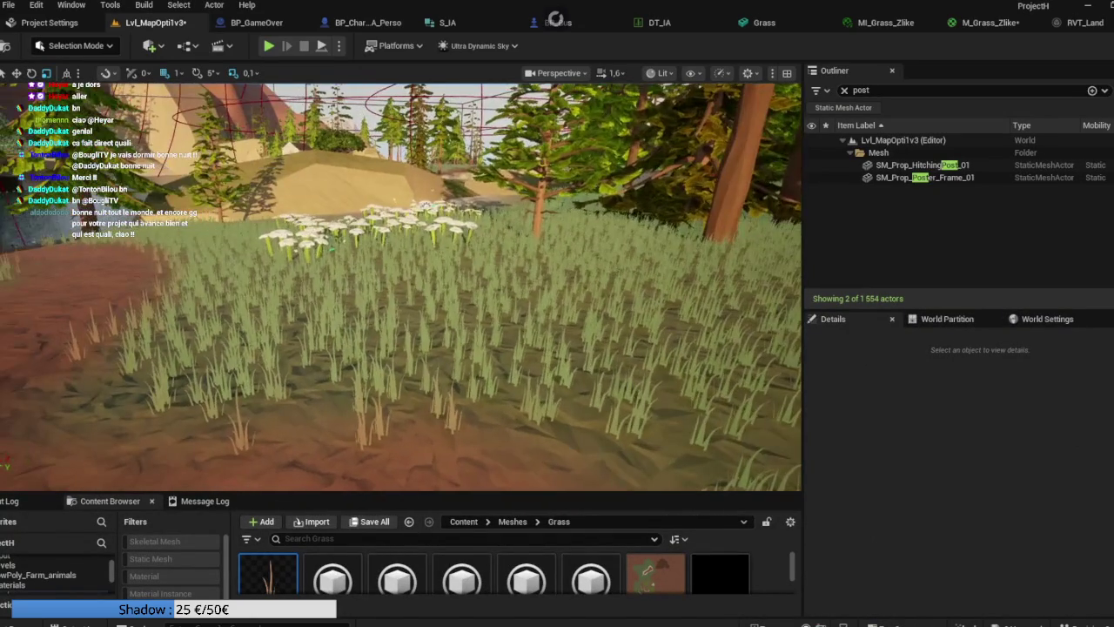
click(1079, 23)
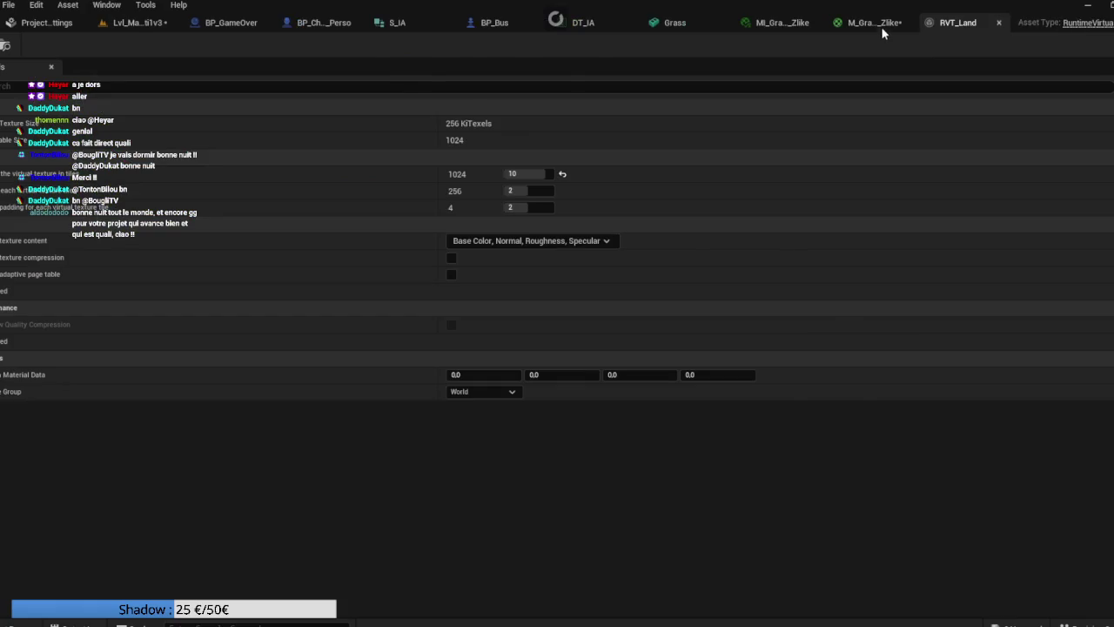
Step: In M_Grass_Zlike, reconnect SimpleGrassWind's Result to World Position Offset
click(891, 26)
scroll(670, 343, up, 1)
drag(521, 440, 902, 299)
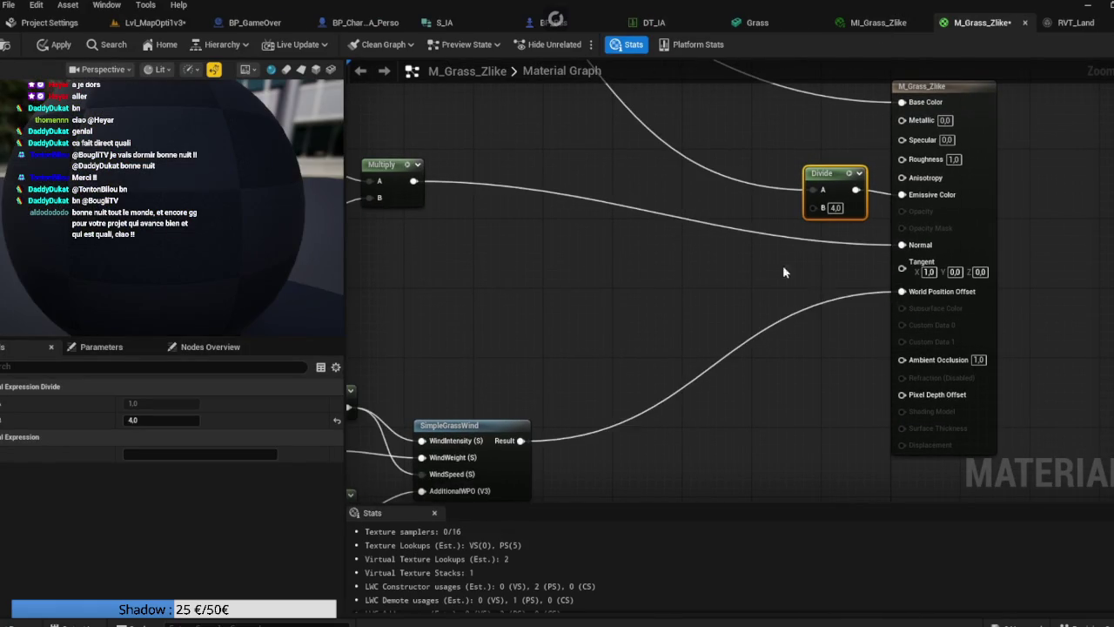
drag(731, 251, 609, 331)
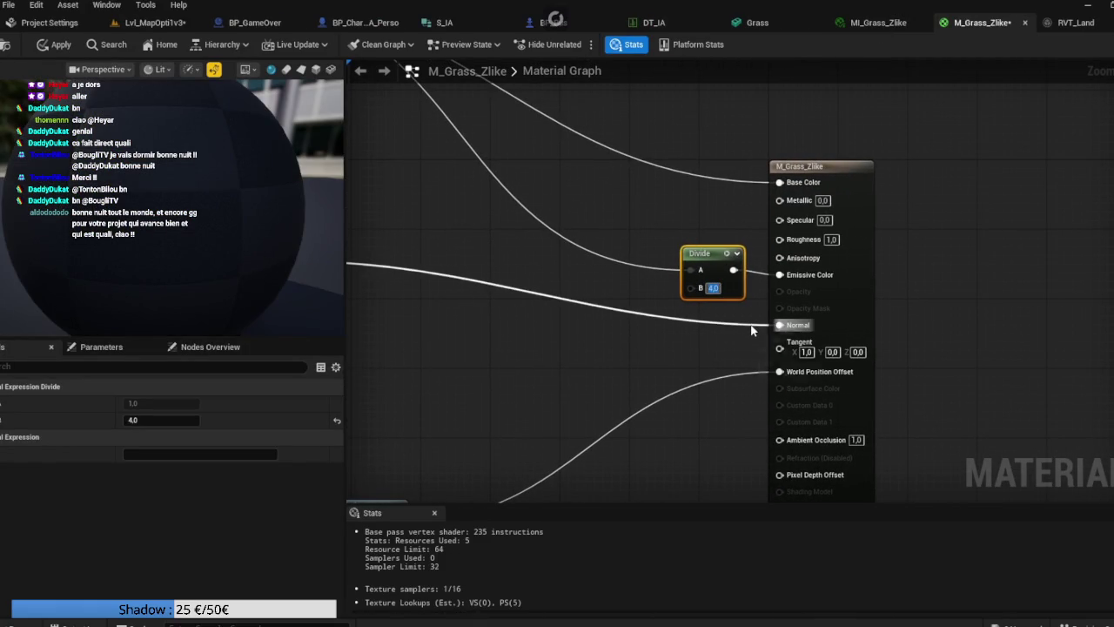
Step: Set the Divide node's B to 10 and apply the material
text(10)
key(Return)
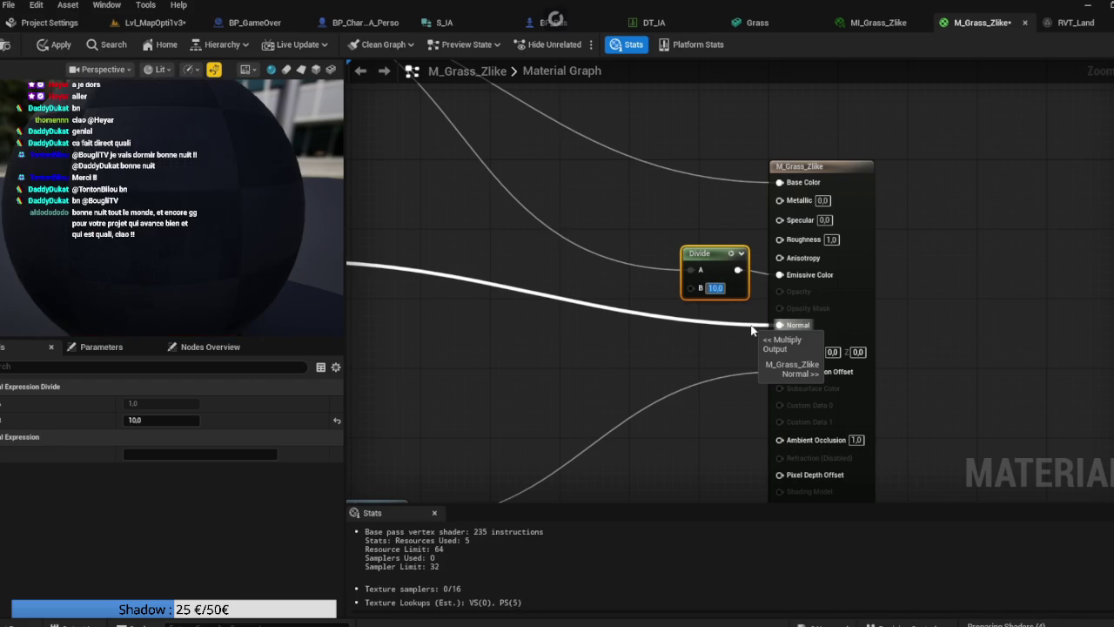
click(61, 45)
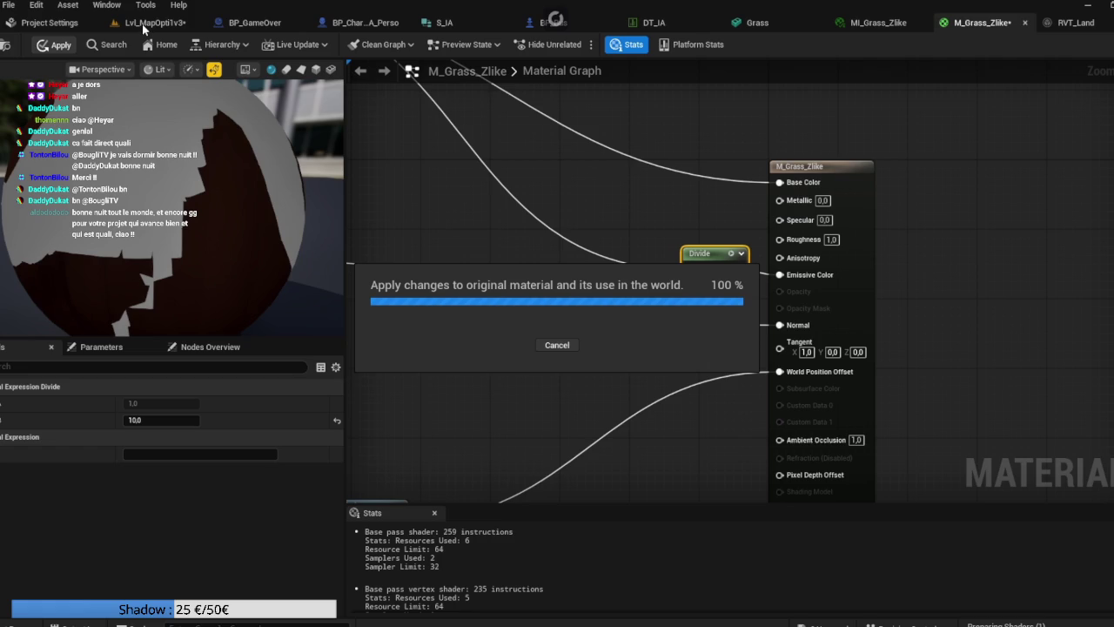
click(143, 29)
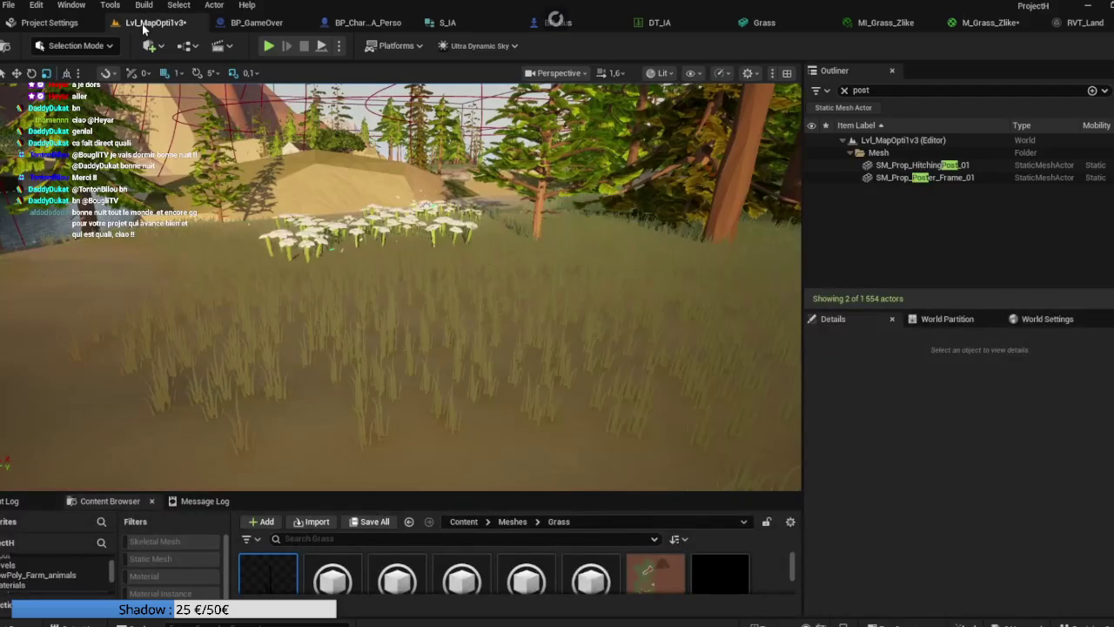
Step: Fly through the retuned grass toward the trees, then save Lvl_MapOpti1v3 and modified assets
mouse_move(193, 228)
mouse_down()
mouse_move(228, 209)
mouse_move(327, 197)
mouse_up()
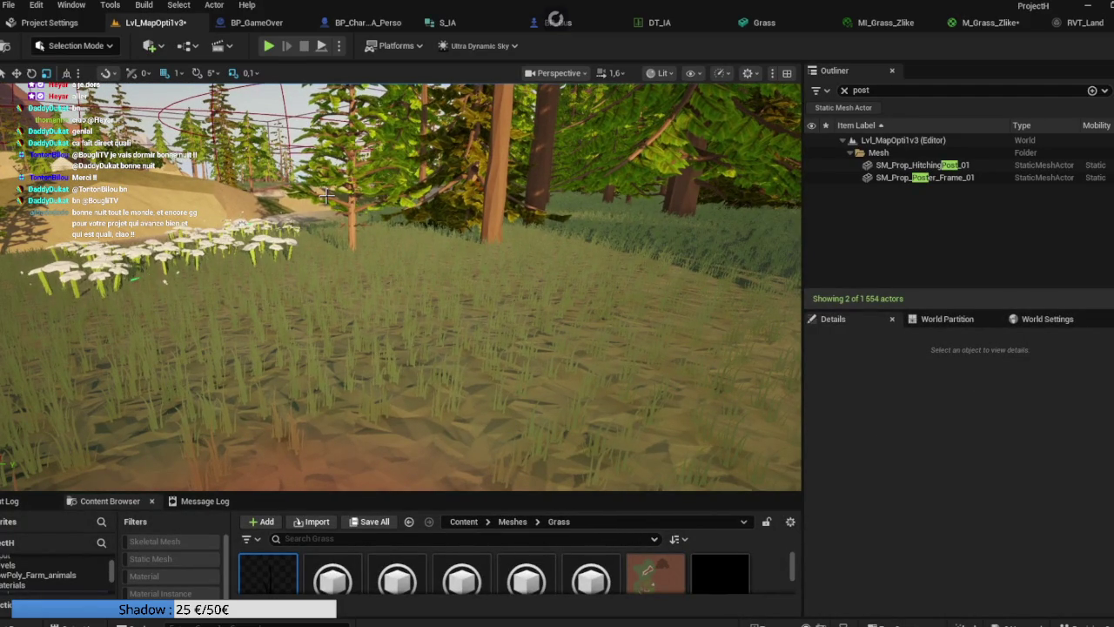
drag(296, 212, 335, 205)
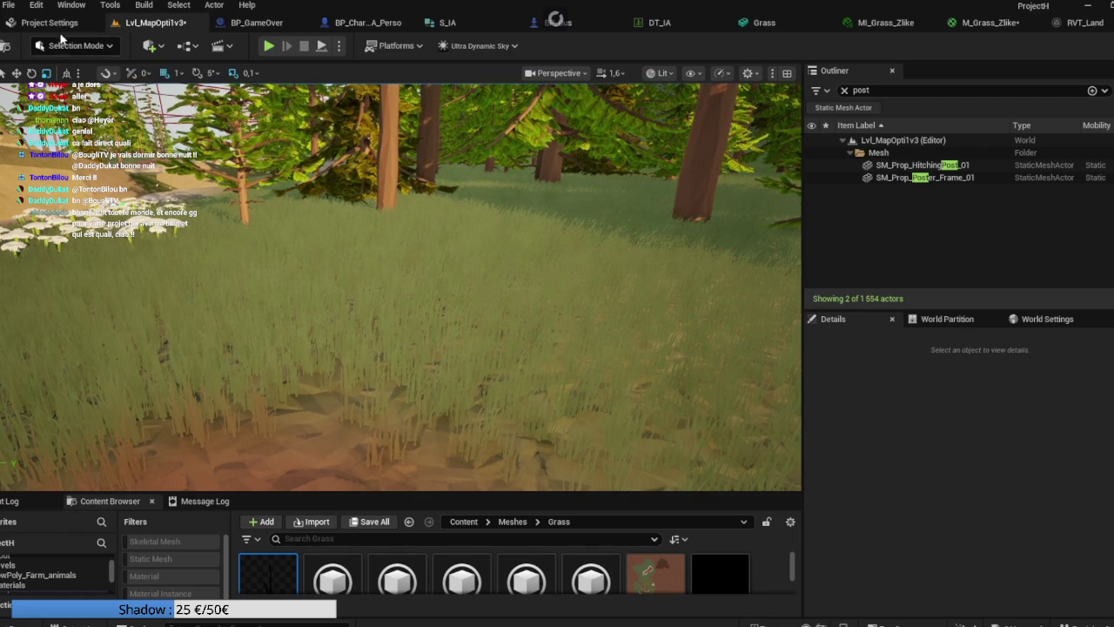
key(ctrl+s)
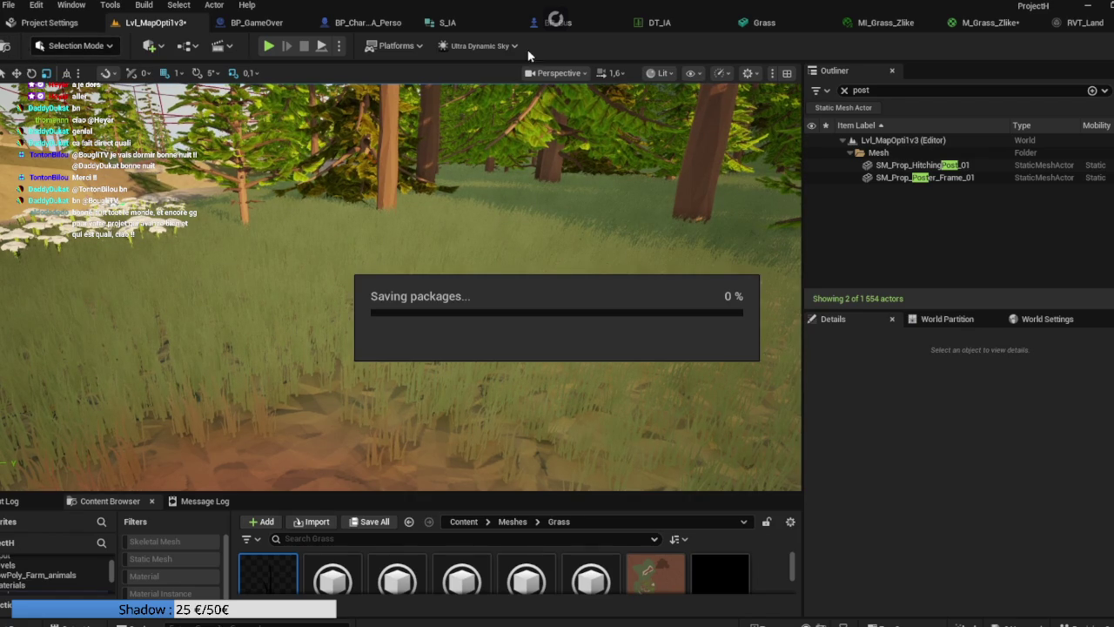